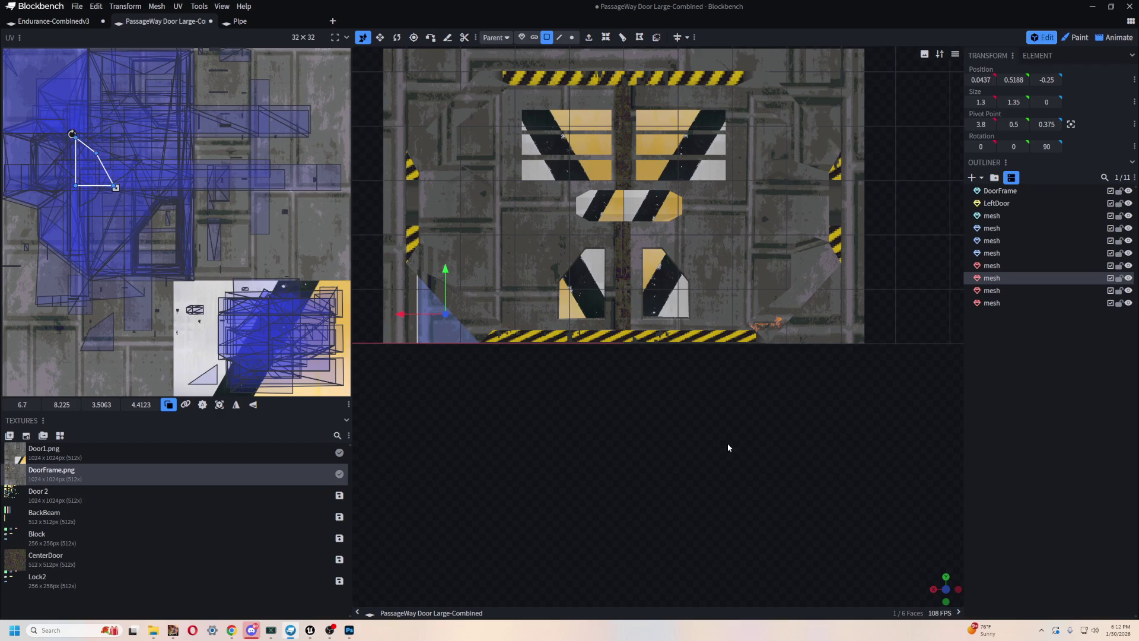
# - Switch from the Blockbench door model to the Dropship hangar play session in Unreal
pyautogui.hotkey('alt', 'Tab')
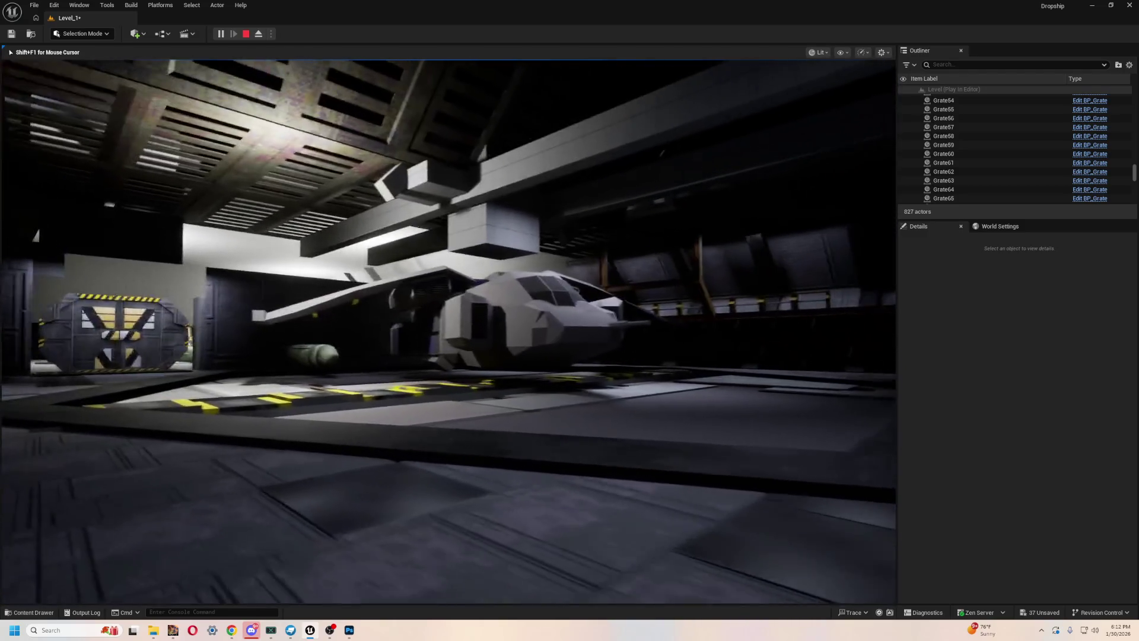
# - Stop the play session and turn off the Collision show flag in the viewport
pyautogui.press('Escape')
pyautogui.hotkey('ctrl', 'space')
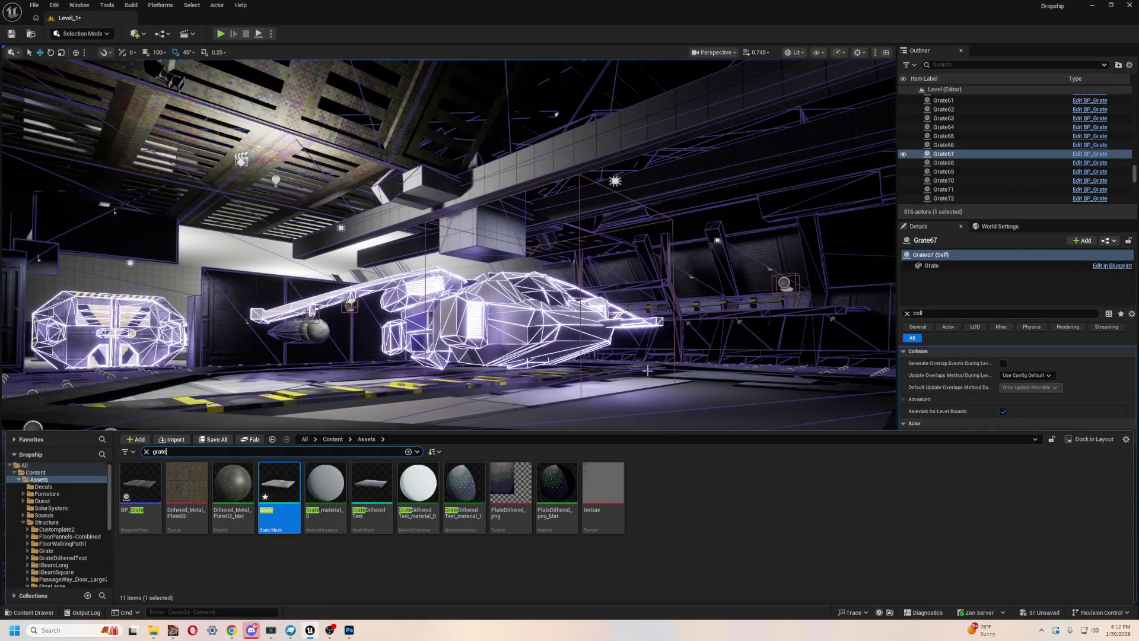
pyautogui.hotkey('ctrl', 'space')
pyautogui.click(821, 53)
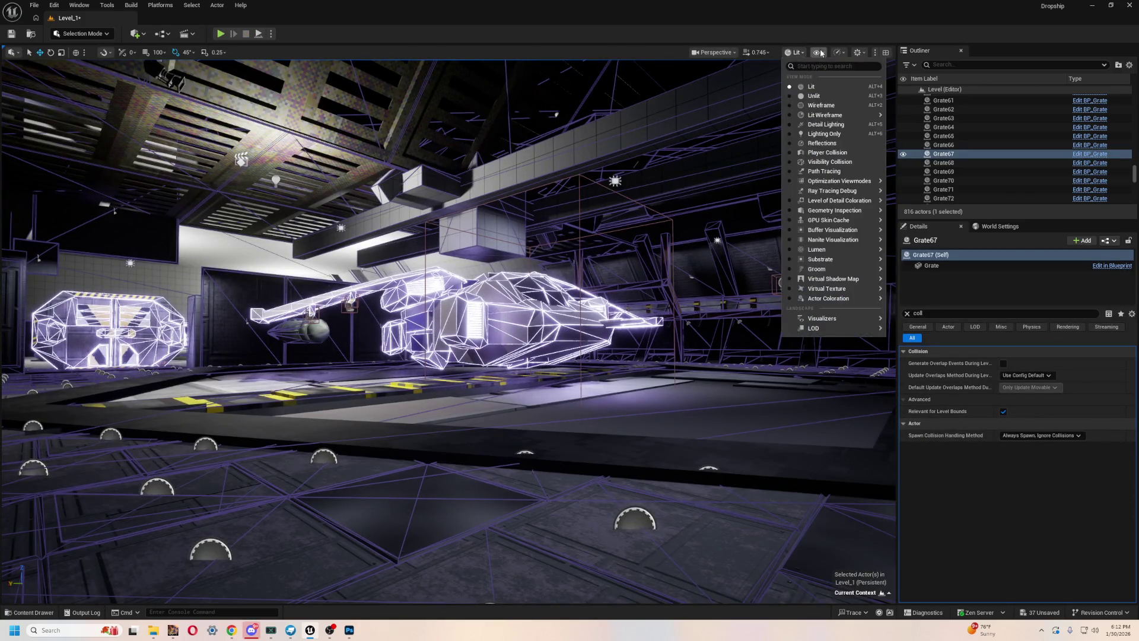
pyautogui.click(820, 52)
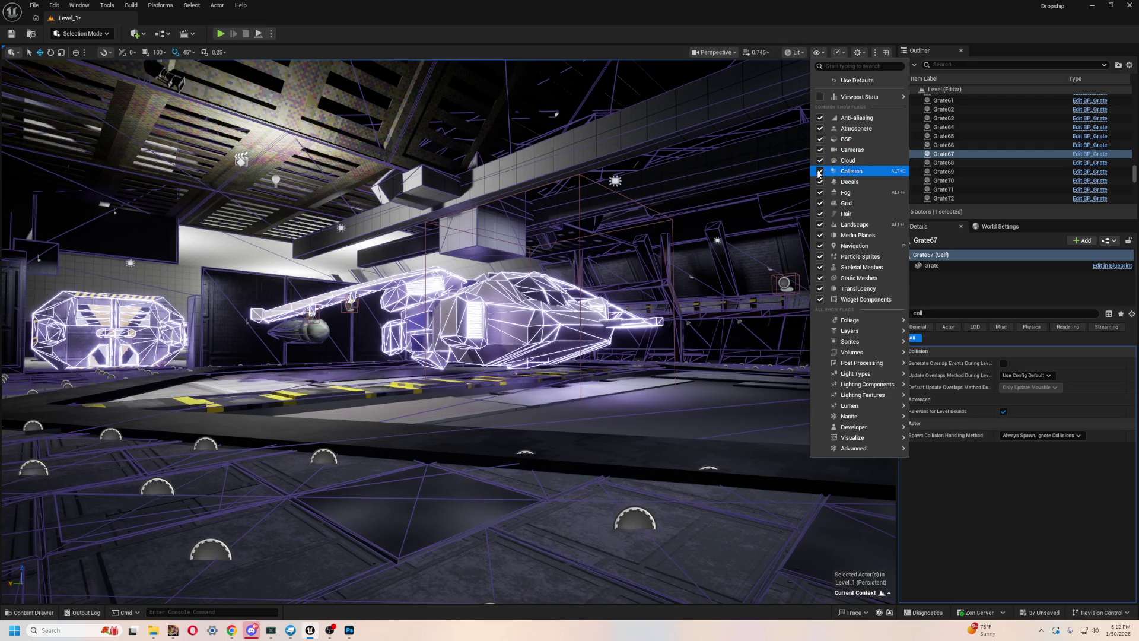
pyautogui.click(819, 172)
# - Select floor plate BP_FloorPlate269, then switch back to the door model in Blockbench
pyautogui.click(689, 278)
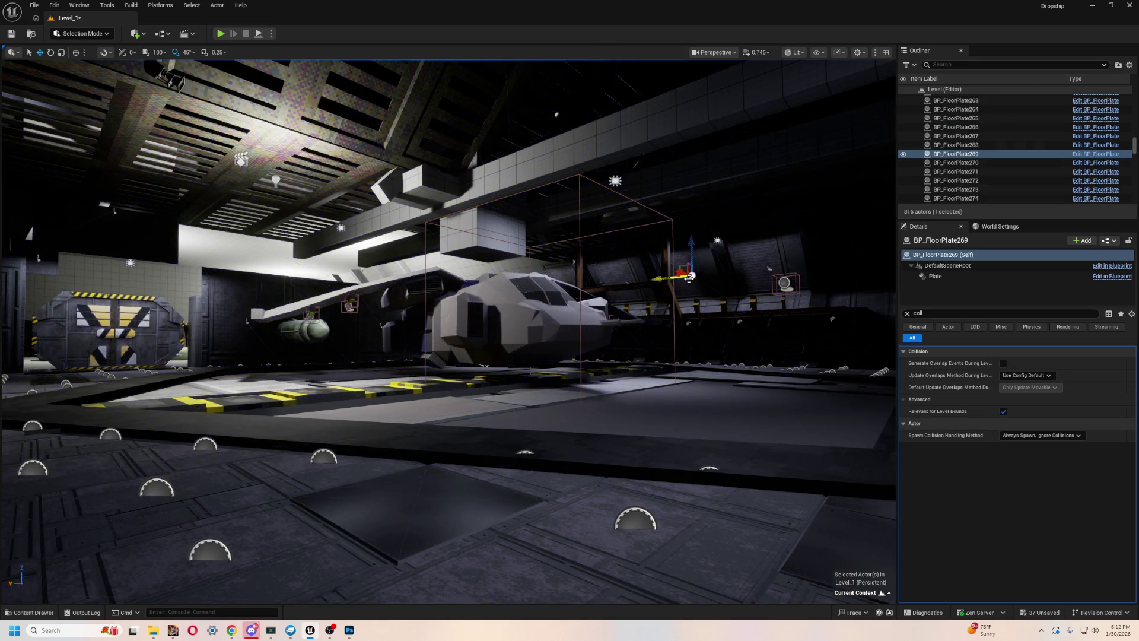
pyautogui.hotkey('ctrl', 'space')
pyautogui.hotkey('alt', 'Tab')
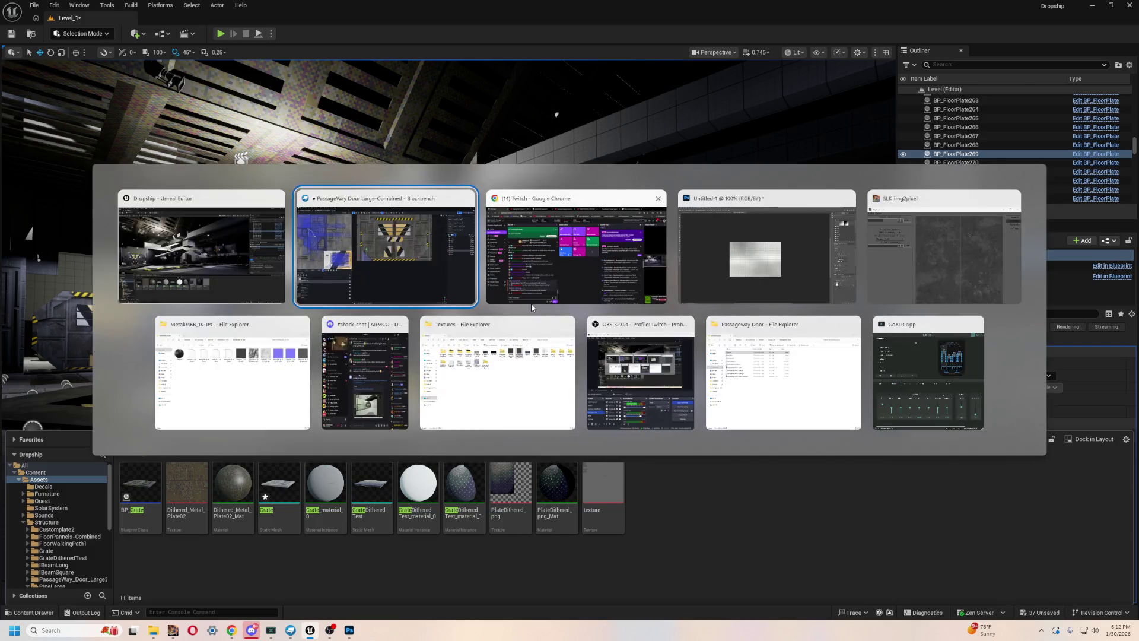
pyautogui.scroll(2, 647, 423)
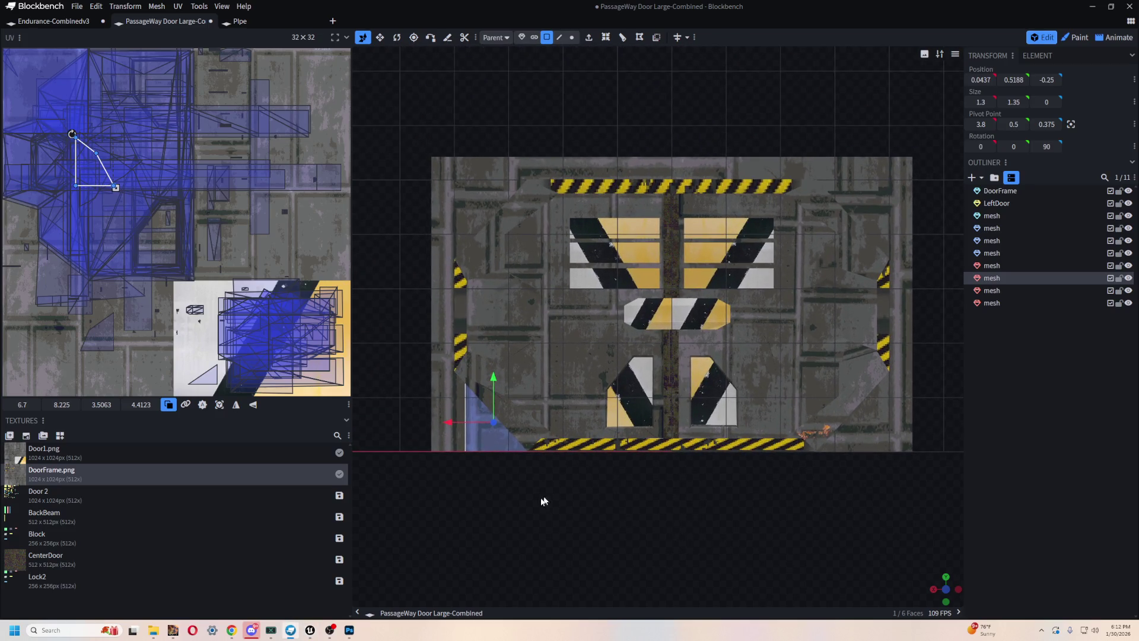
# - Merge the six selected door frame strip meshes into a single mesh
pyautogui.keyDown('shift'); pyautogui.click(439, 439); pyautogui.keyUp('shift')
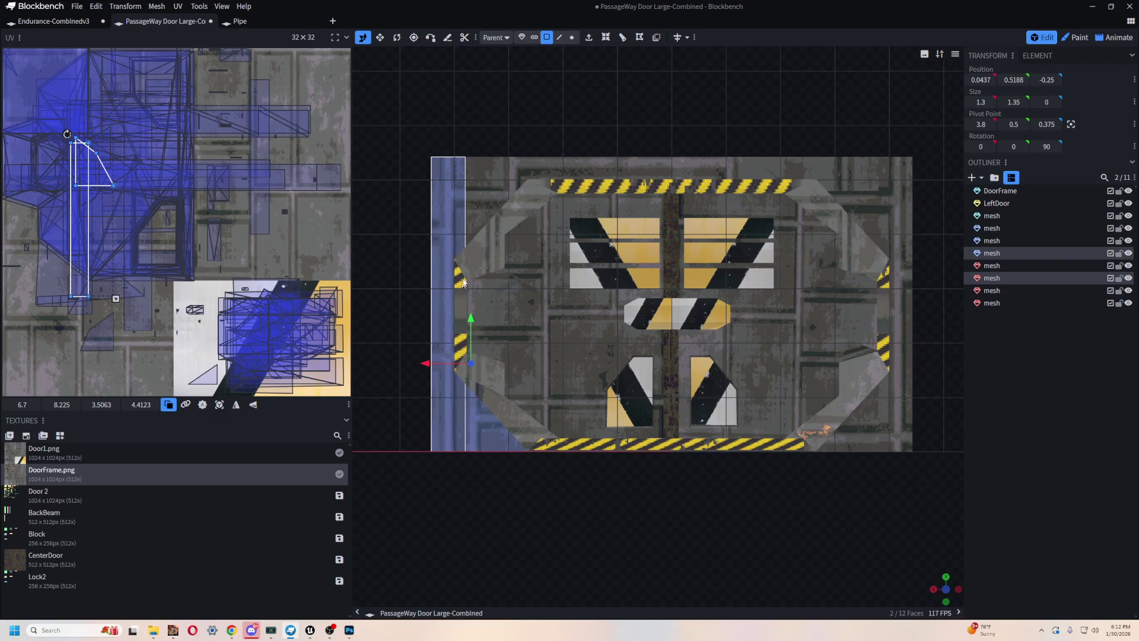
pyautogui.keyDown('shift'); pyautogui.click(457, 249); pyautogui.keyUp('shift')
pyautogui.keyDown('shift'); pyautogui.click(506, 175); pyautogui.keyUp('shift')
pyautogui.keyDown('shift'); pyautogui.click(896, 208); pyautogui.keyUp('shift')
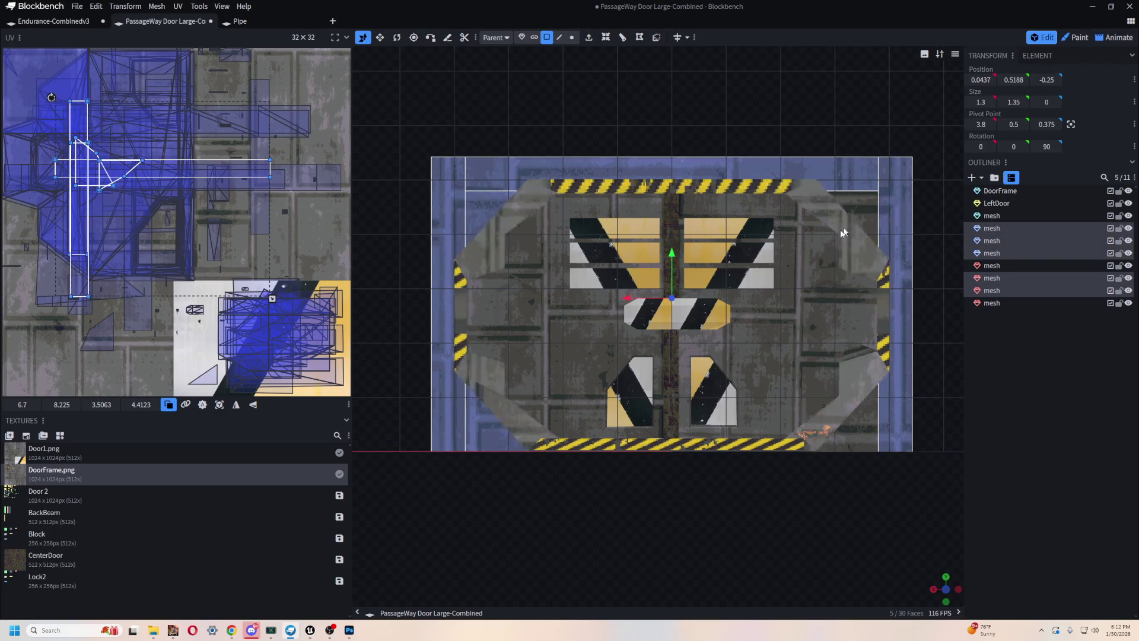
pyautogui.keyDown('shift'); pyautogui.click(862, 434); pyautogui.keyUp('shift')
pyautogui.keyDown('shift'); pyautogui.click(863, 443); pyautogui.keyUp('shift')
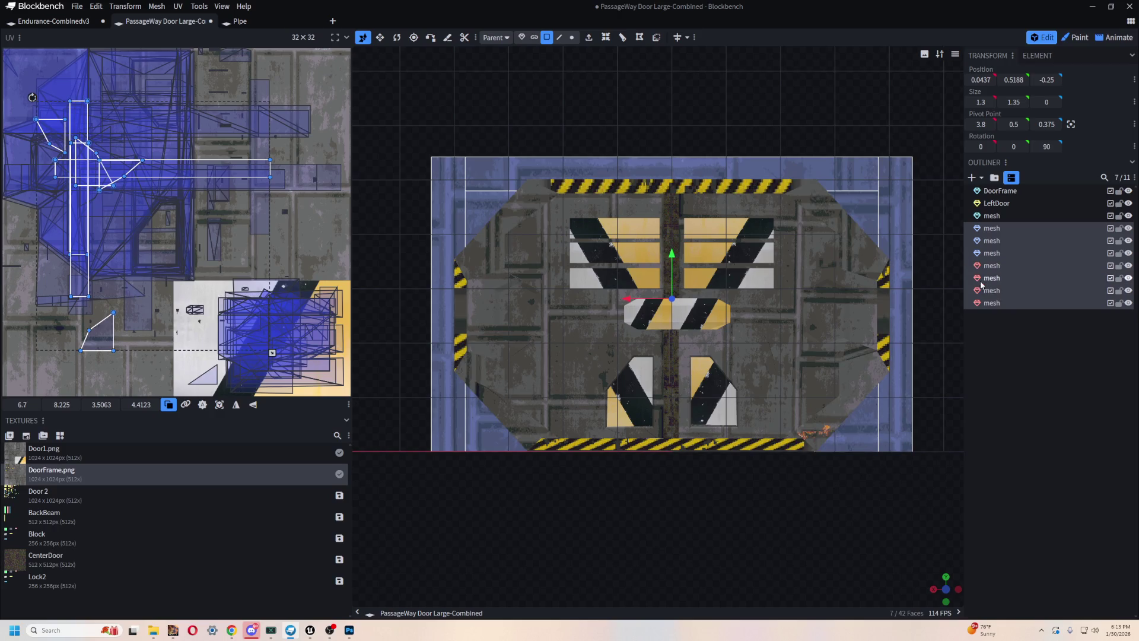
pyautogui.rightClick(1007, 279)
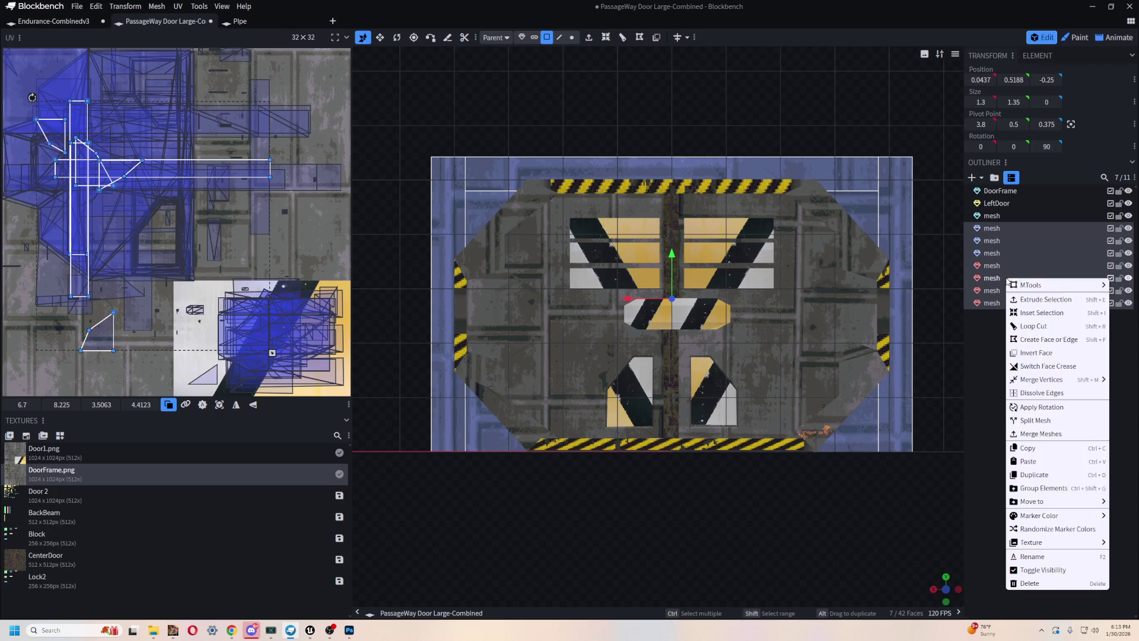
pyautogui.click(1064, 438)
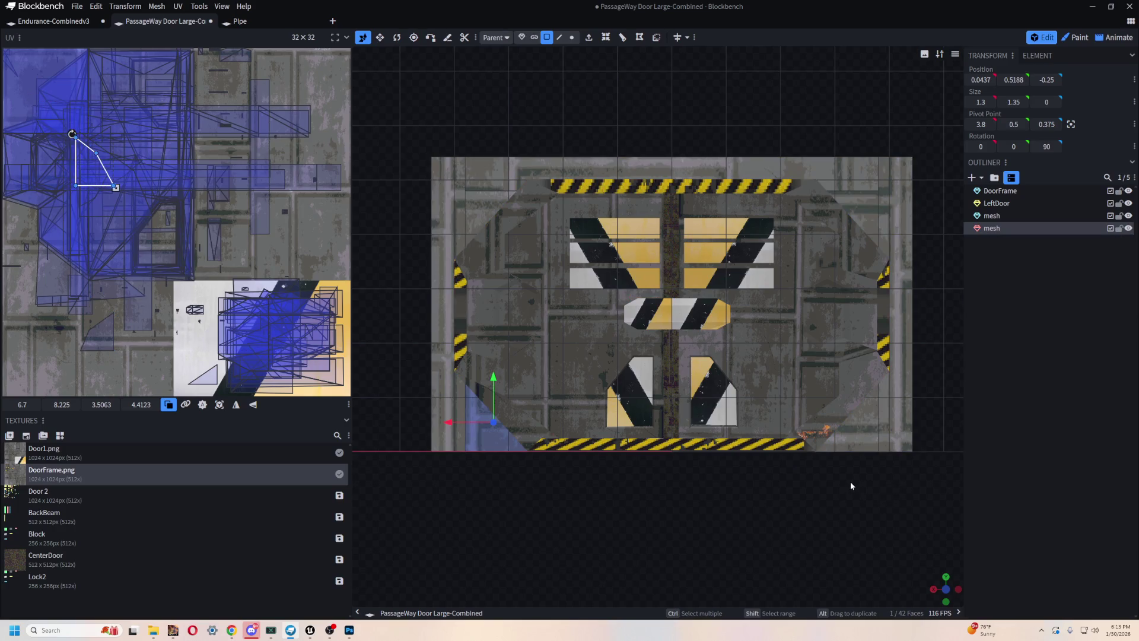
# - Inspect the merged door model from the top and perspective views
pyautogui.press('KP_8')
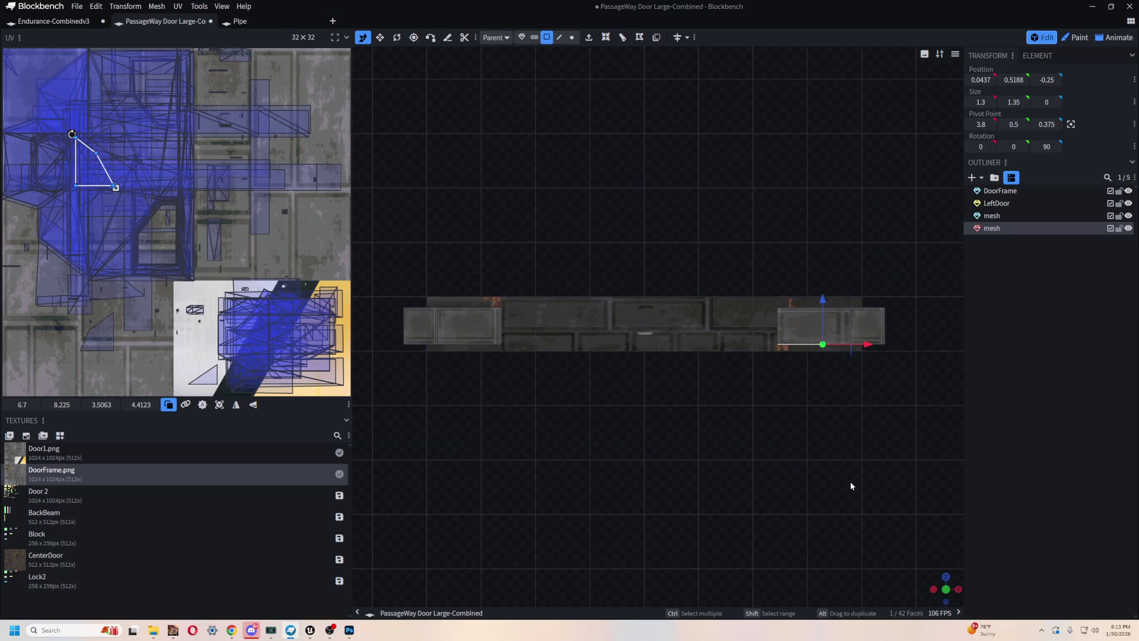
pyautogui.press('KP_0')
pyautogui.moveTo(826, 473); pyautogui.dragTo(776, 394)
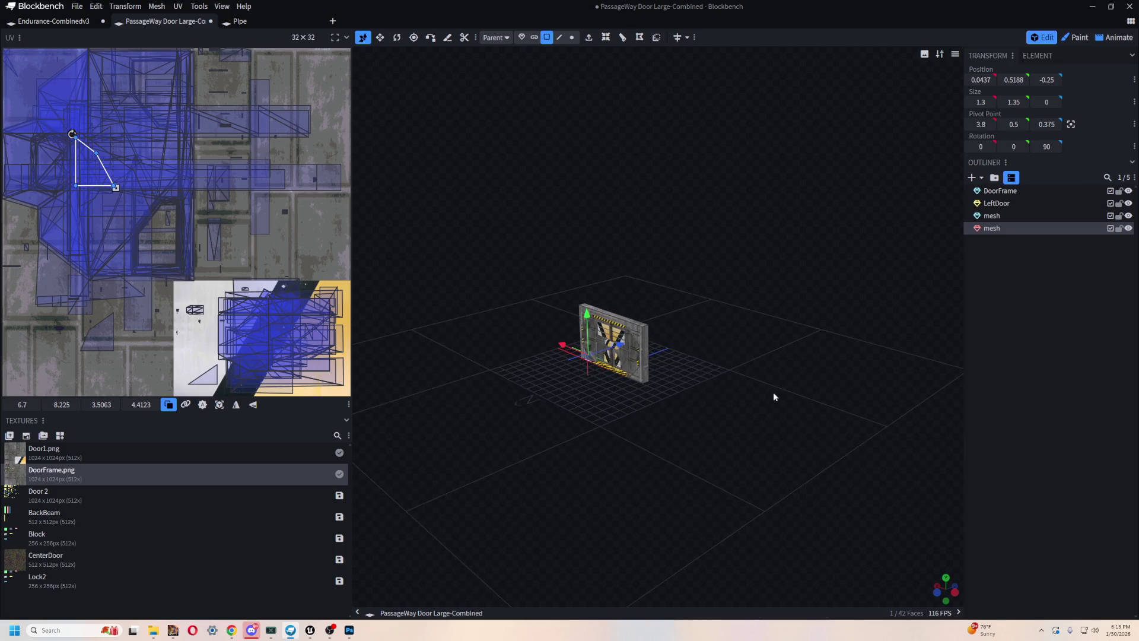
pyautogui.scroll(2, 647, 379)
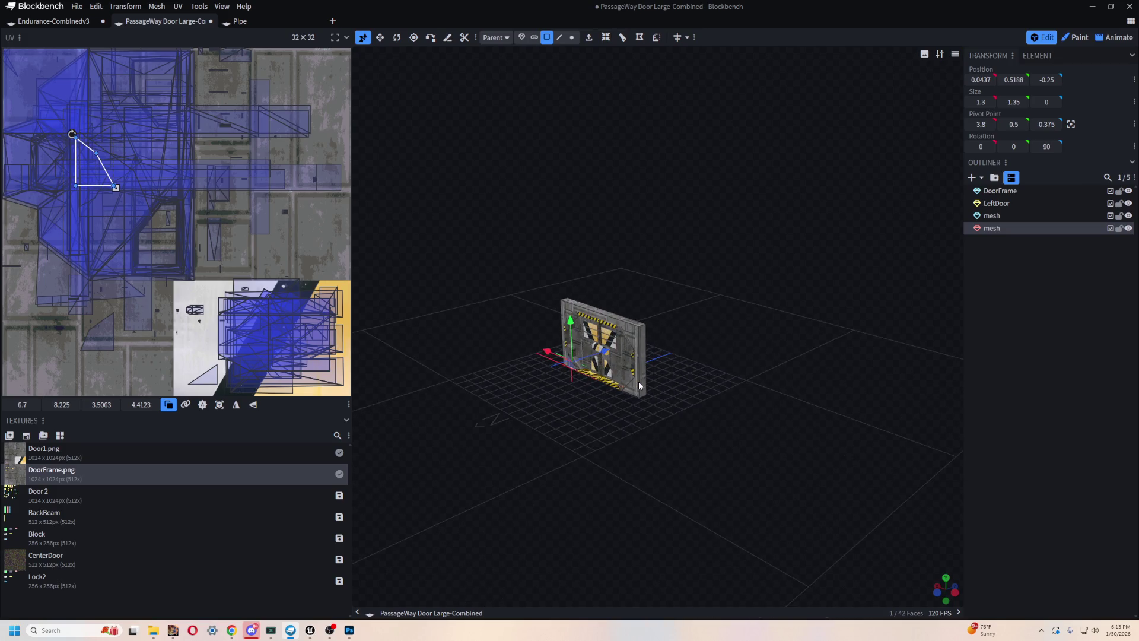
pyautogui.click(639, 384)
pyautogui.moveTo(735, 444); pyautogui.dragTo(741, 446)
pyautogui.scroll(-2, 742, 446)
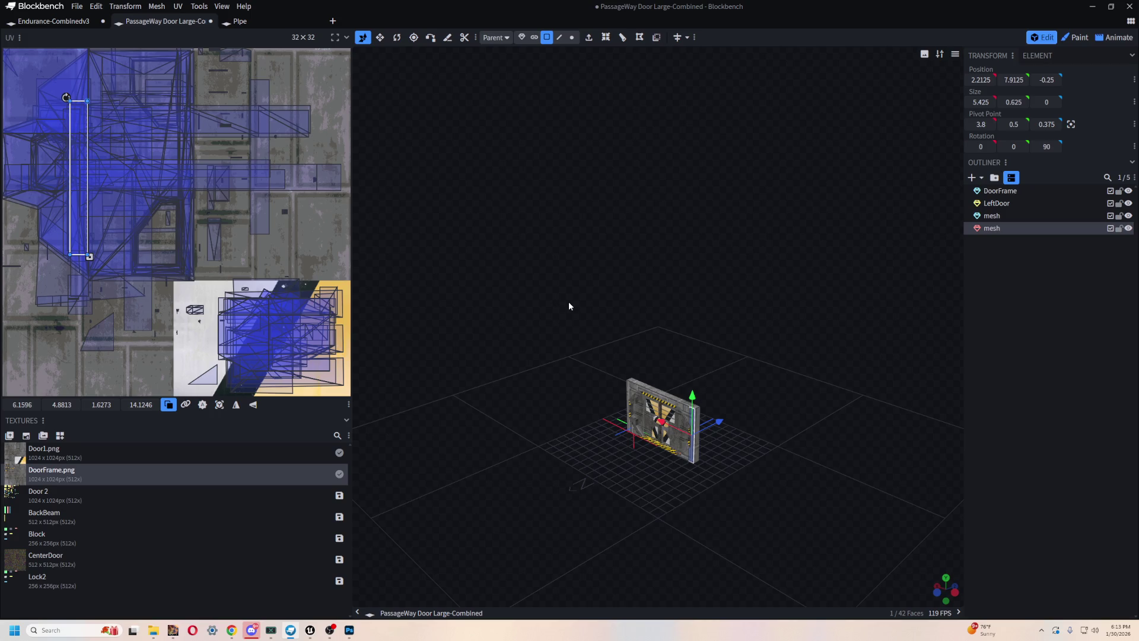
# - Return to the Unreal hangar, select BP_FloorPlate133 and fly the camera around the ship
pyautogui.moveTo(291, 628)
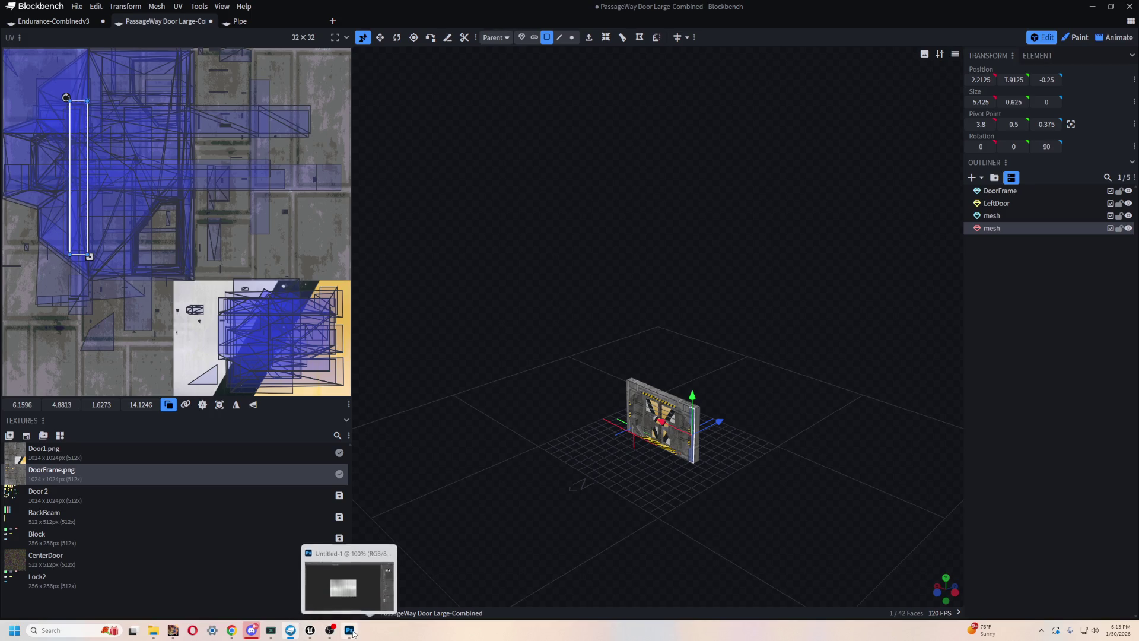
pyautogui.hotkey('alt', 'Tab')
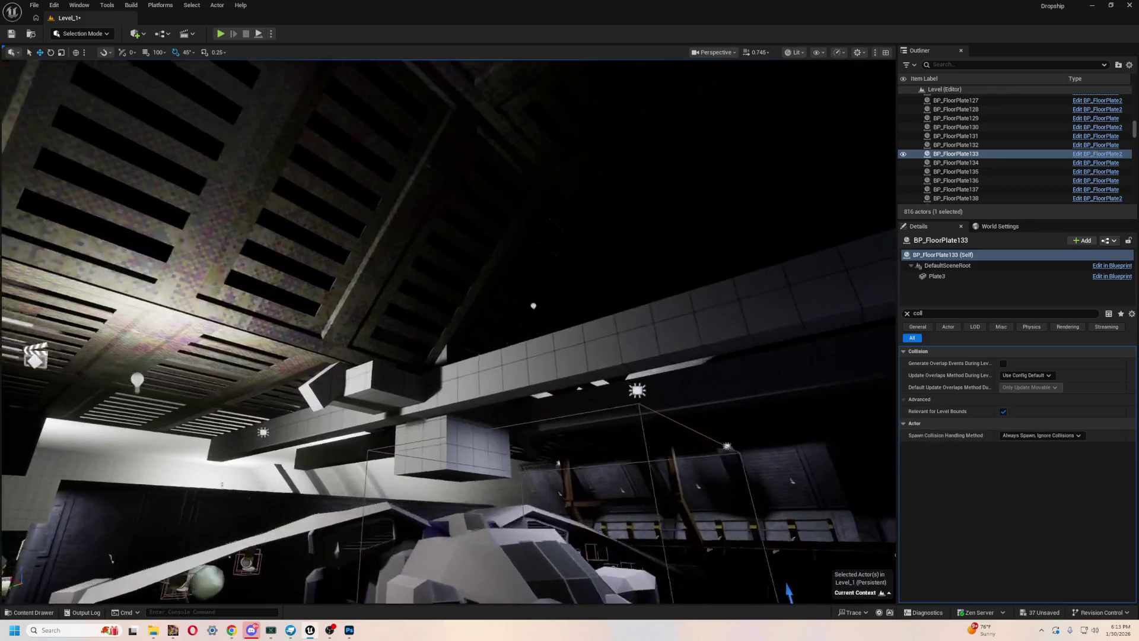
pyautogui.click(682, 189)
pyautogui.press('w')
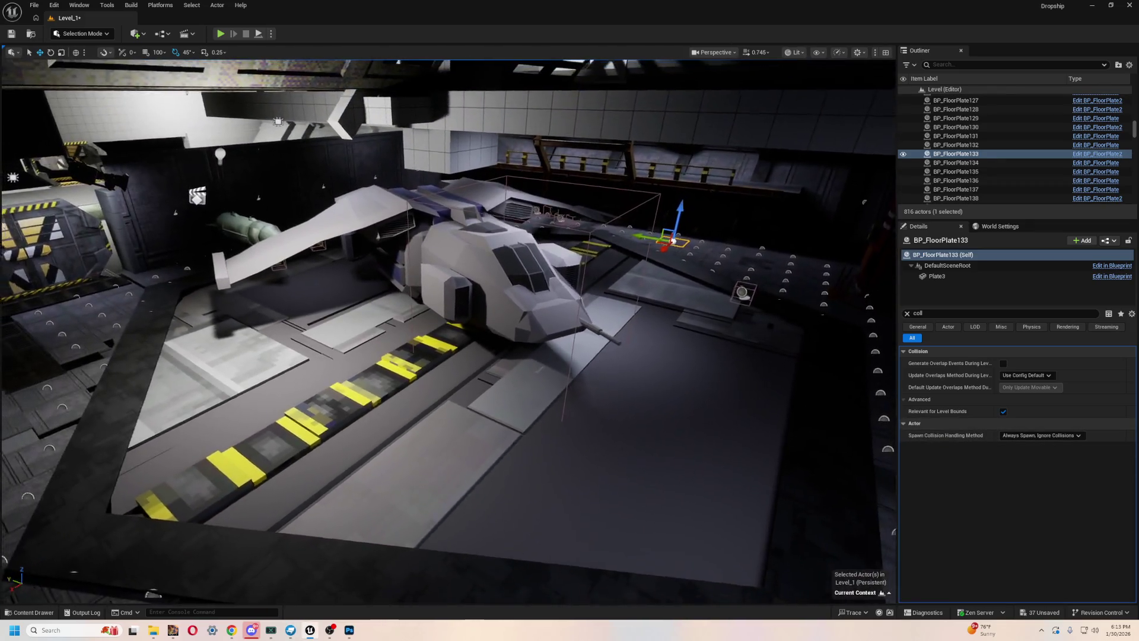
pyautogui.press('w')
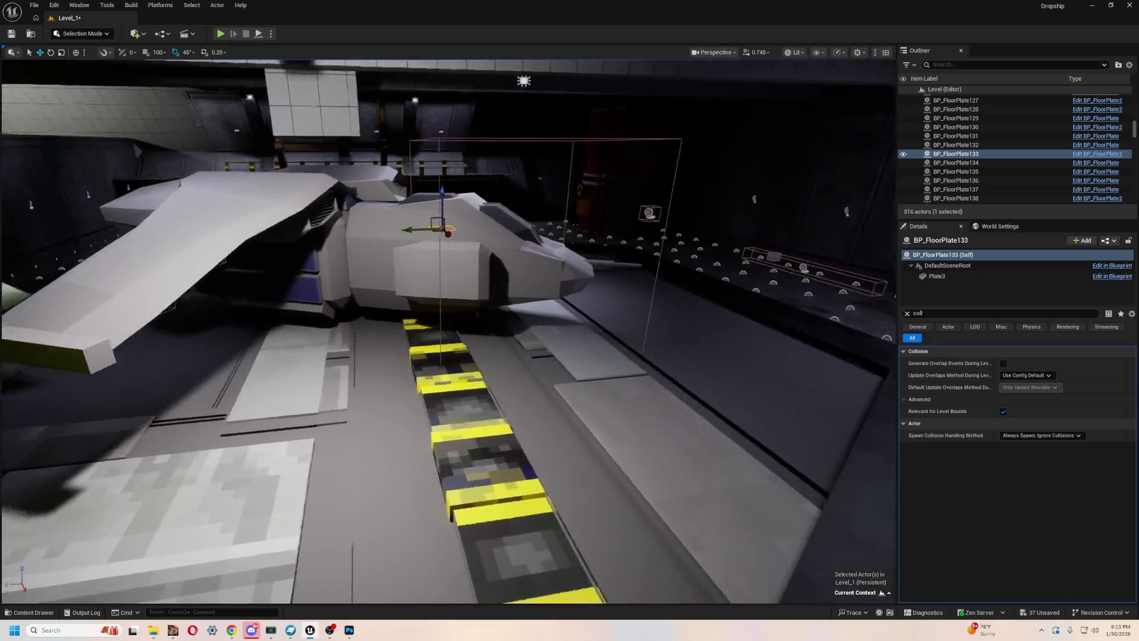
# - Open the Content Drawer and collapse the Structure and Assets folders
pyautogui.hotkey('ctrl', 'space')
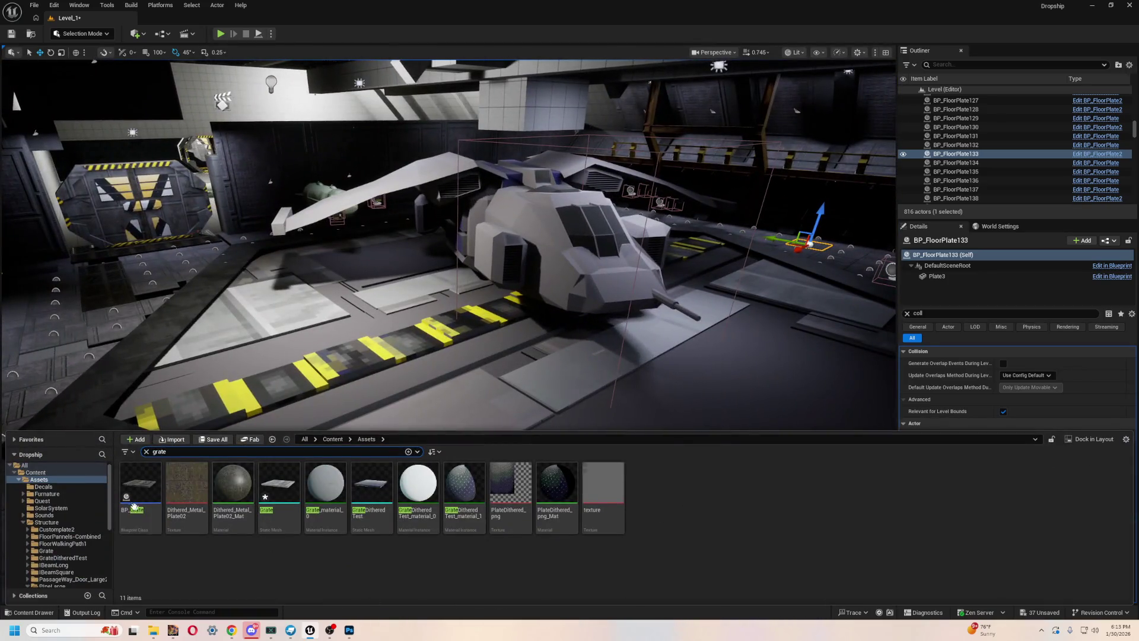
pyautogui.click(23, 522)
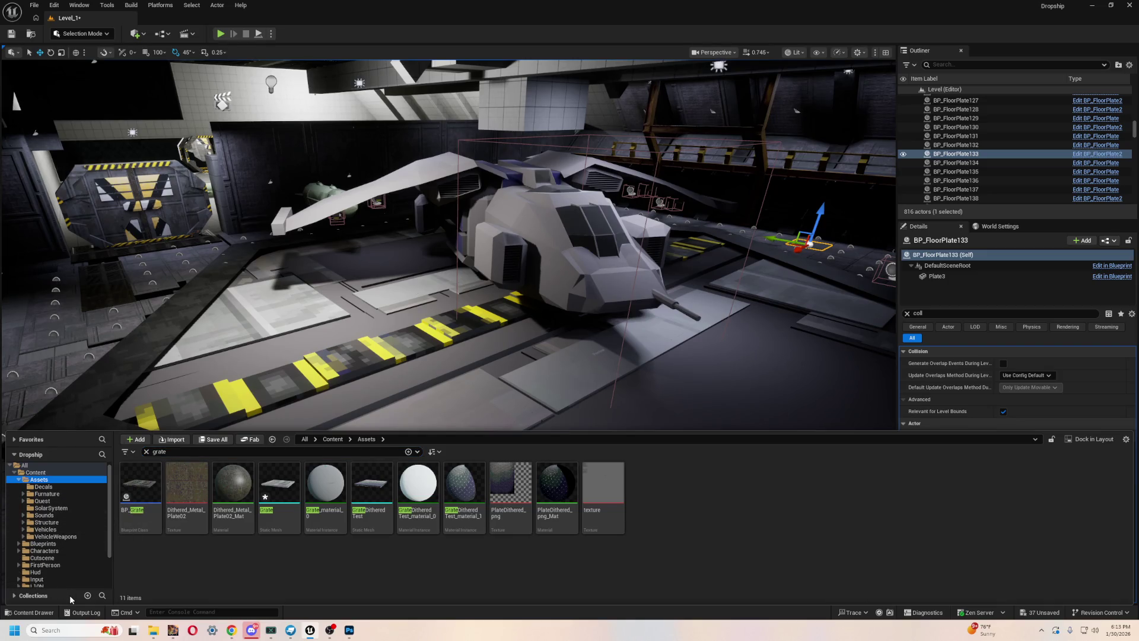
pyautogui.scroll(1, 40, 511)
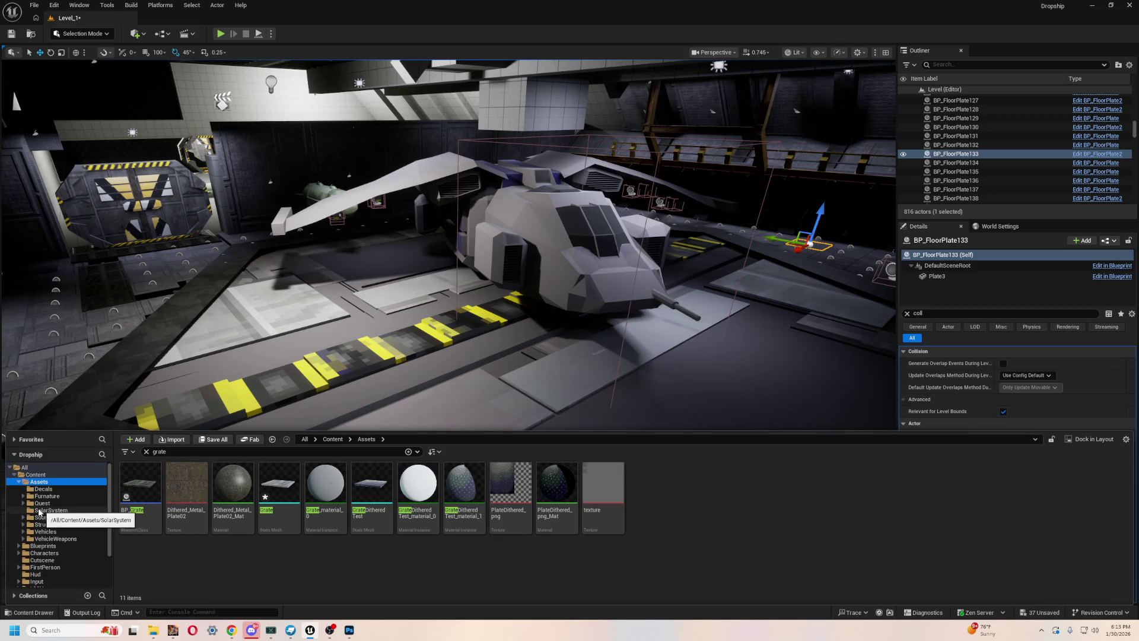
pyautogui.click(18, 482)
pyautogui.click(19, 483)
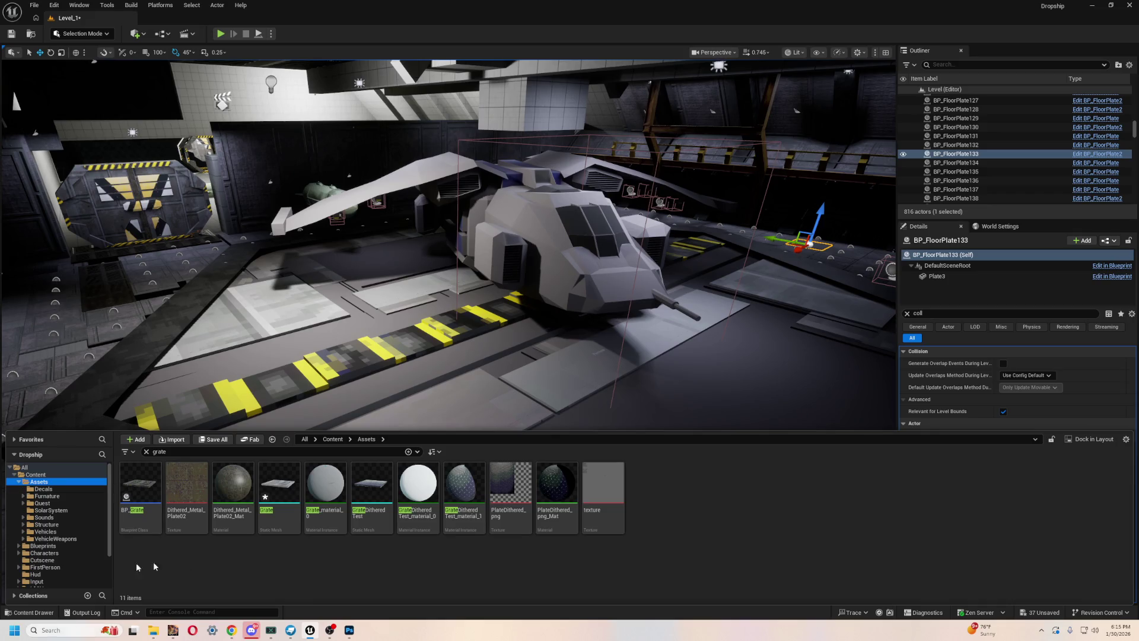
pyautogui.moveTo(362, 328); pyautogui.dragTo(423, 353)
# - Move the camera toward the ship, open the Cutscene folder and clear the grate filter
pyautogui.hotkey('ctrl', 'space')
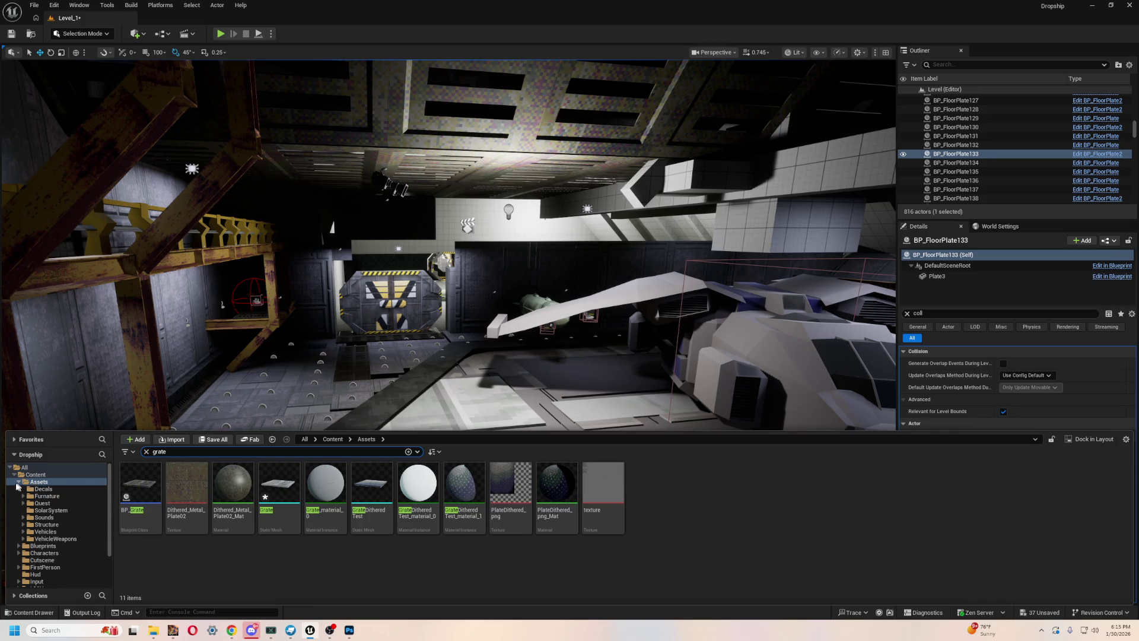
pyautogui.click(18, 481)
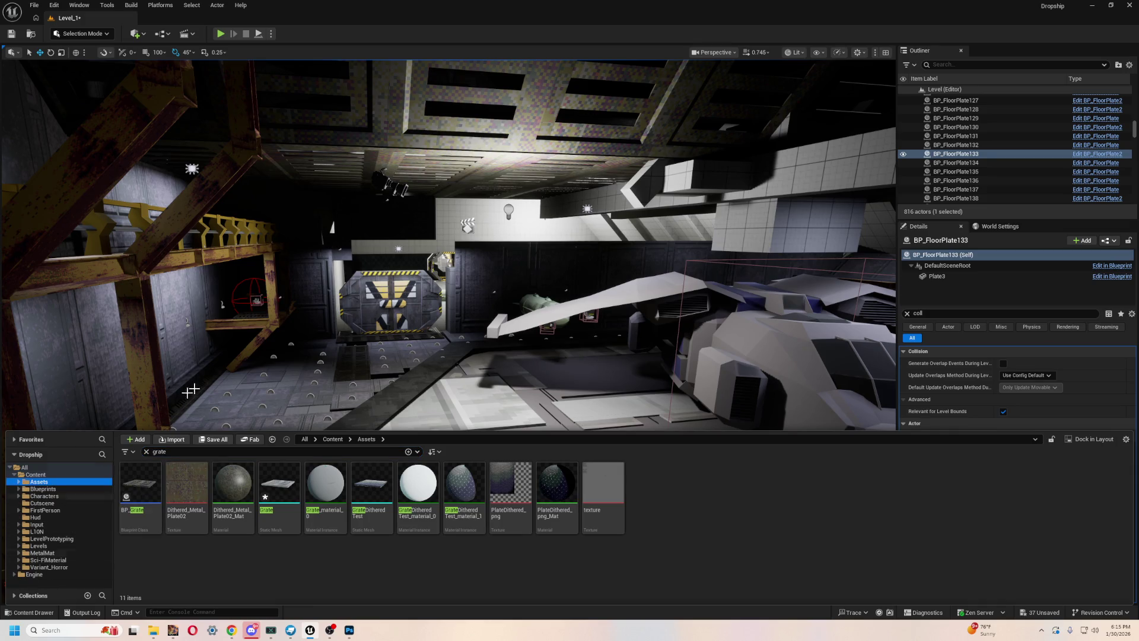
pyautogui.moveTo(410, 233)
pyautogui.mouseDown()
pyautogui.moveTo(419, 249)
pyautogui.moveTo(431, 234)
pyautogui.mouseUp()
pyautogui.hotkey('ctrl', 'space')
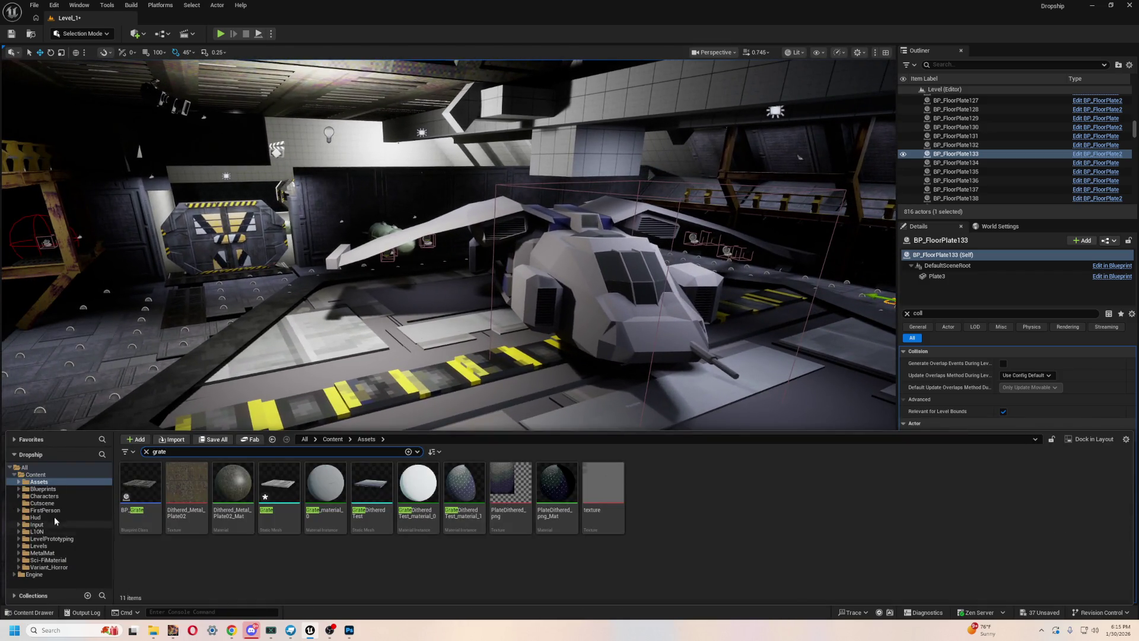
pyautogui.click(43, 503)
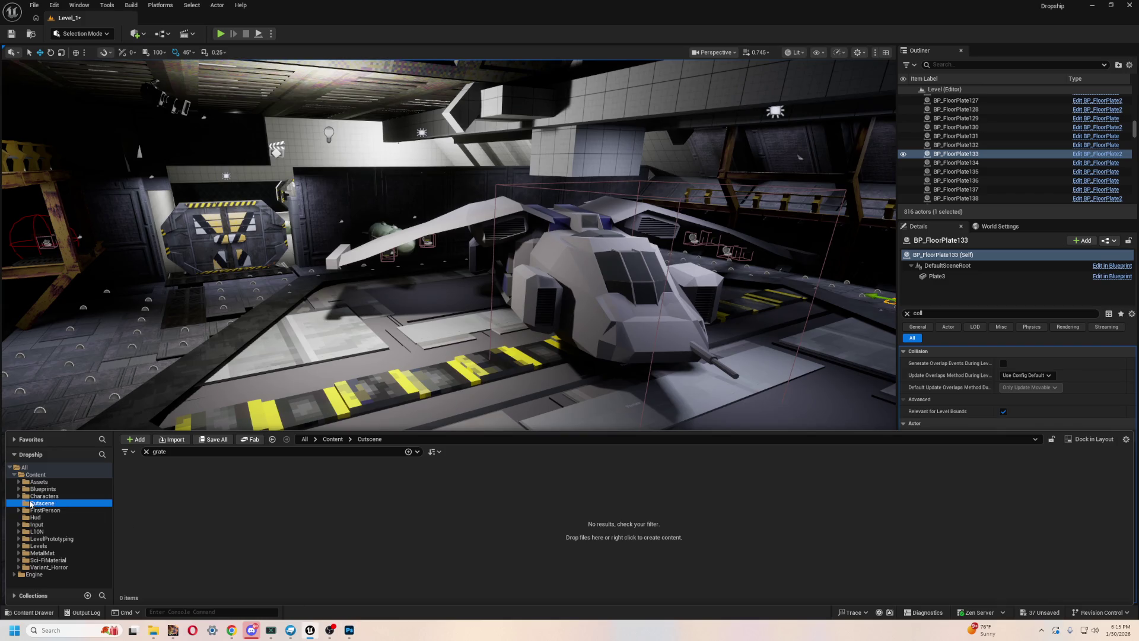
pyautogui.click(146, 452)
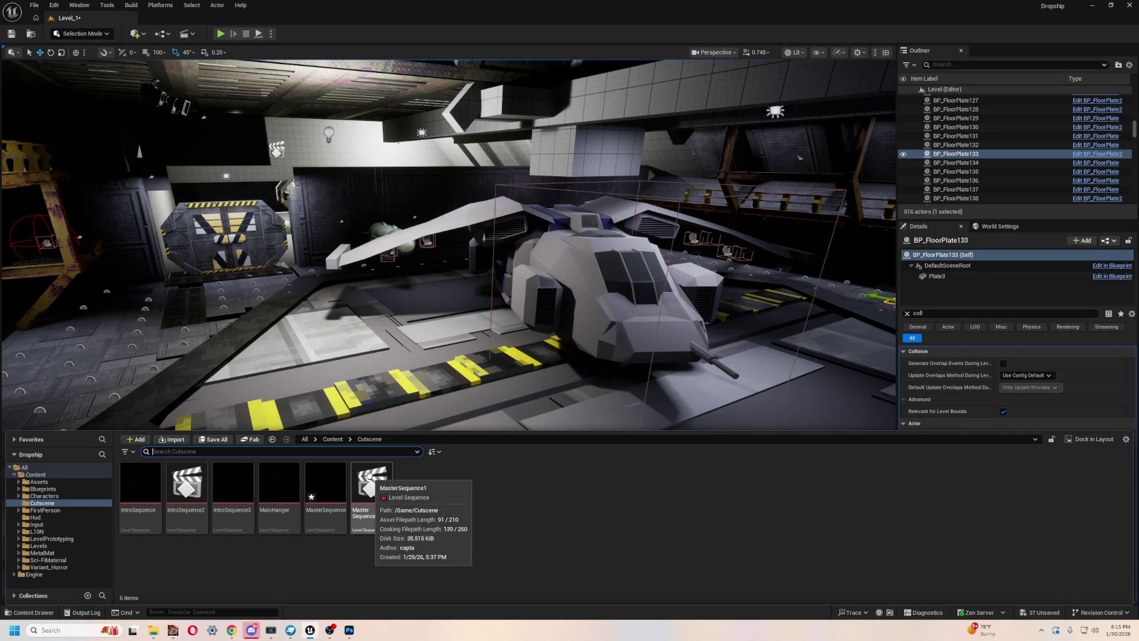
# - Play the MainHanger sequence through its locked camera several times, then close it
pyautogui.doubleClick(294, 485)
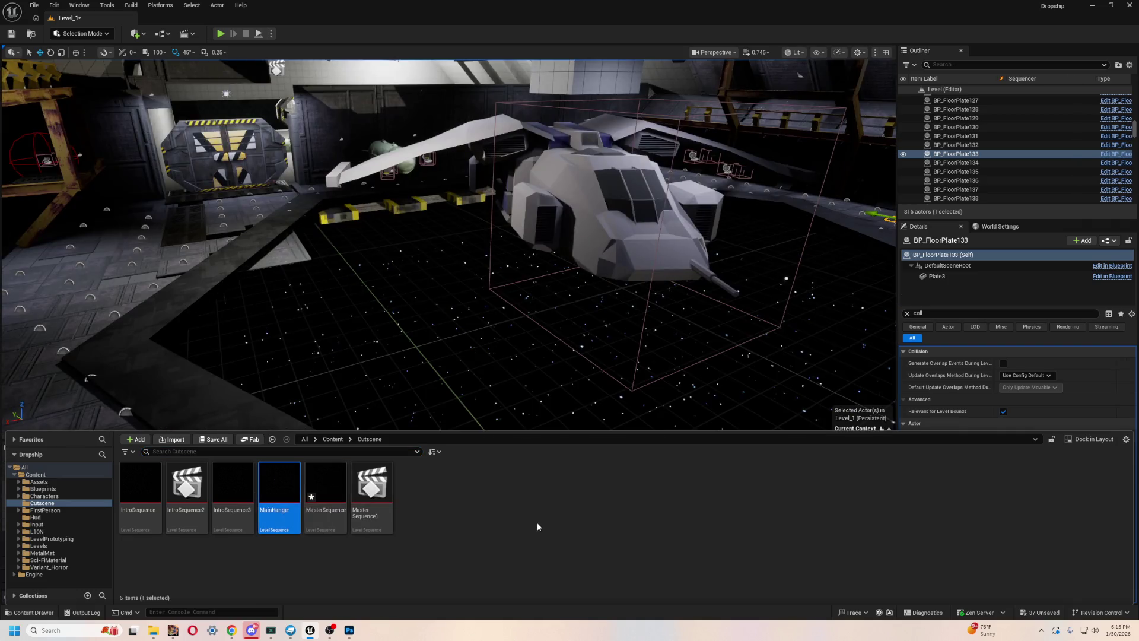
pyautogui.doubleClick(281, 474)
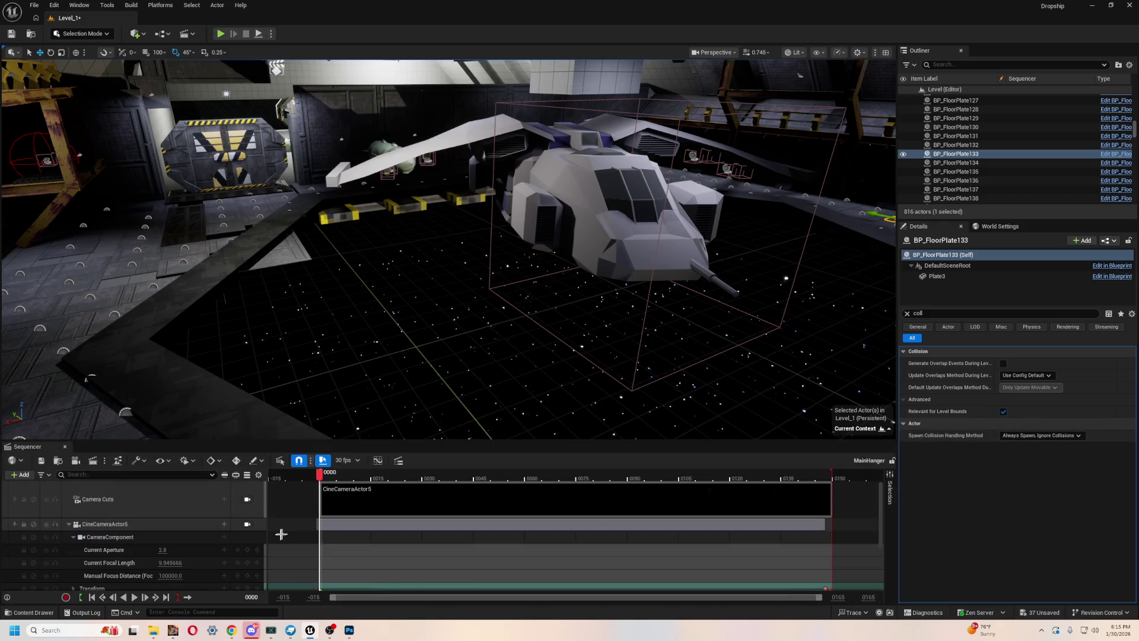
pyautogui.click(247, 499)
pyautogui.press('space')
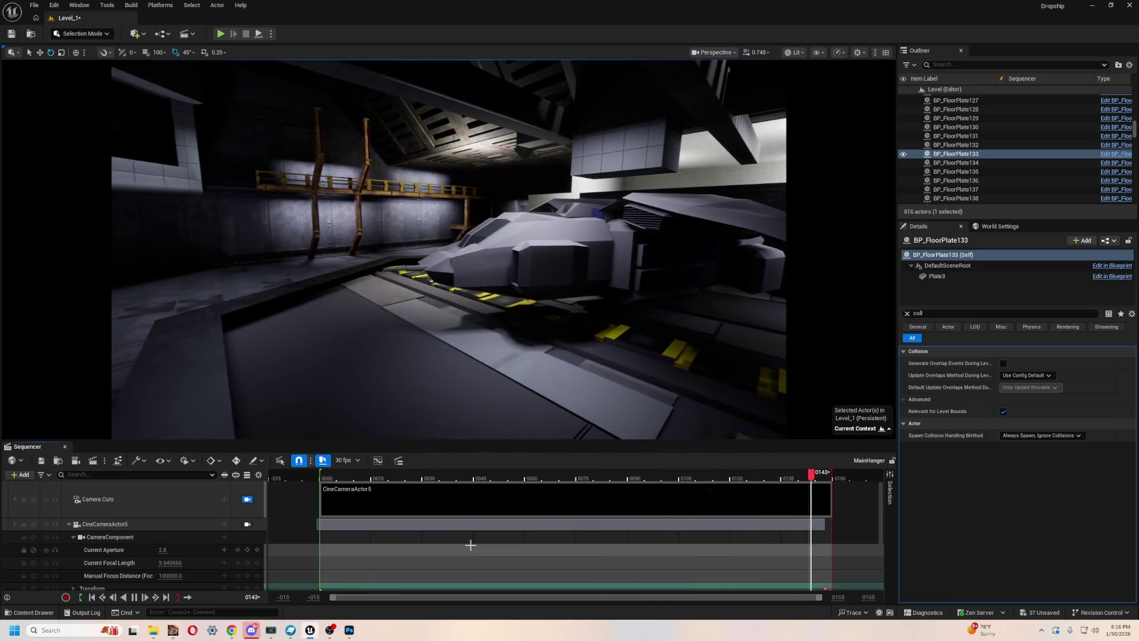
pyautogui.press('space')
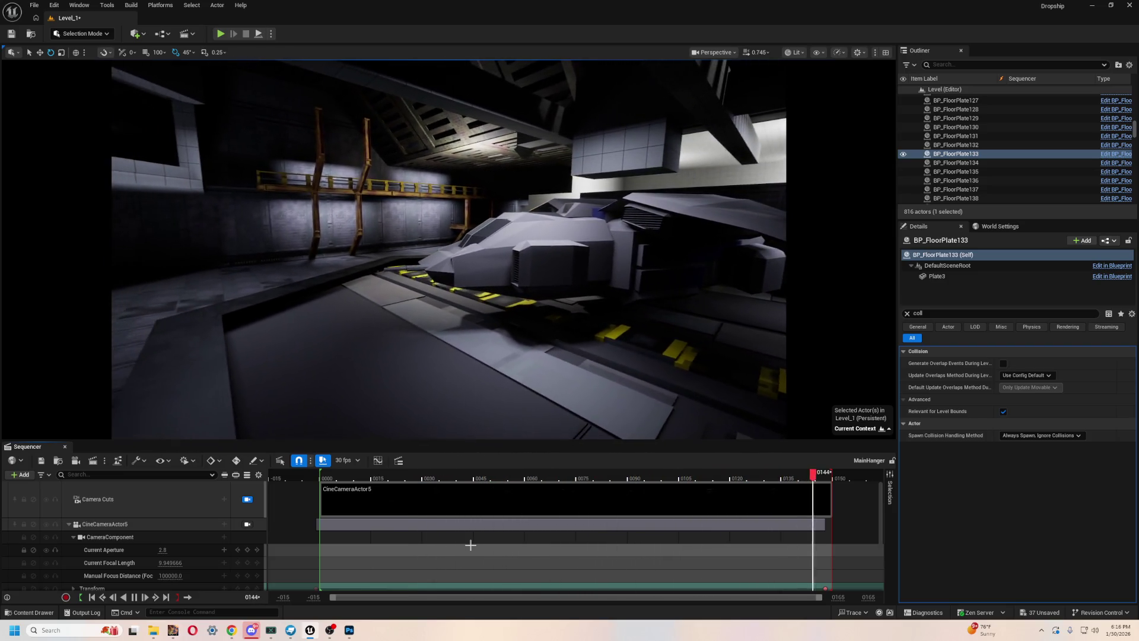
pyautogui.press('space')
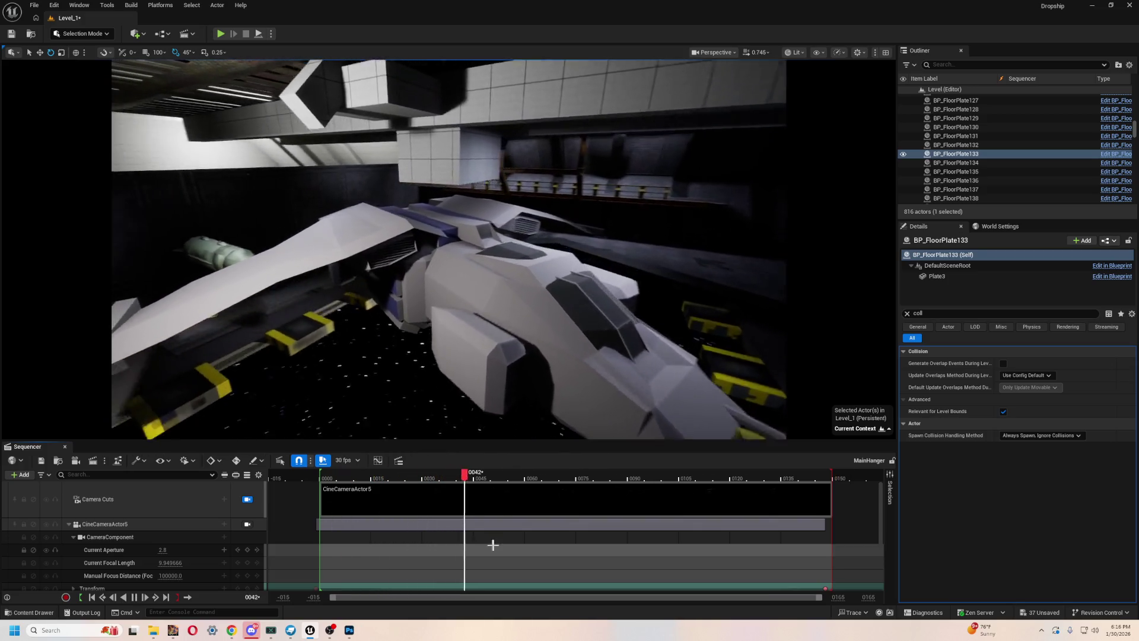
pyautogui.click(65, 447)
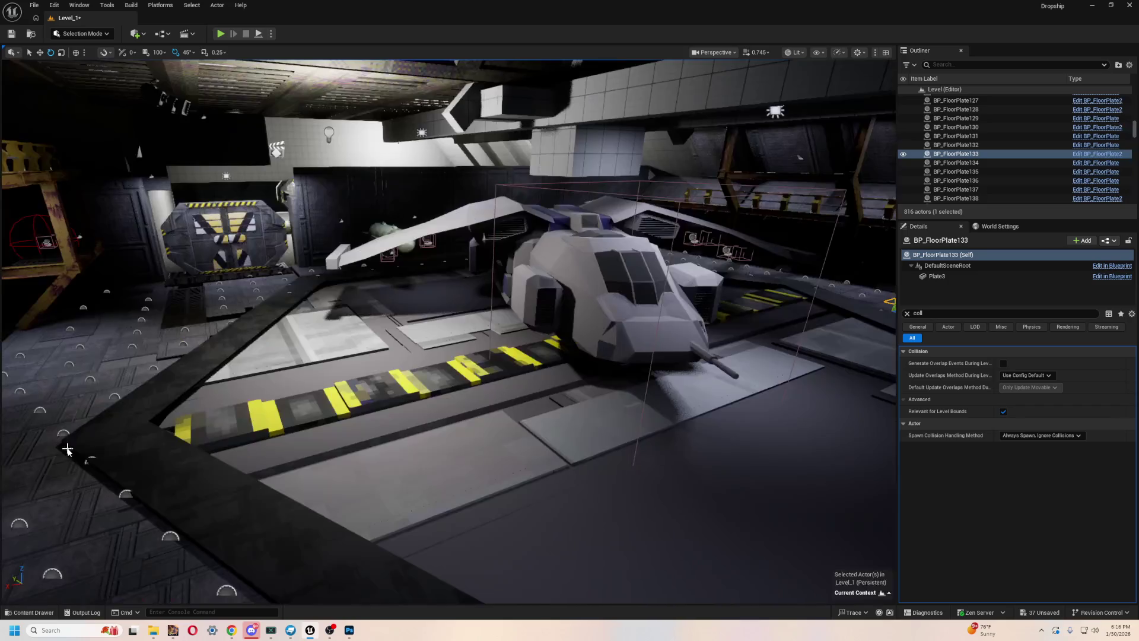
# - Open MasterSequence, lock the view to the shot cameras and play it
pyautogui.hotkey('ctrl', 'space')
pyautogui.click(230, 559)
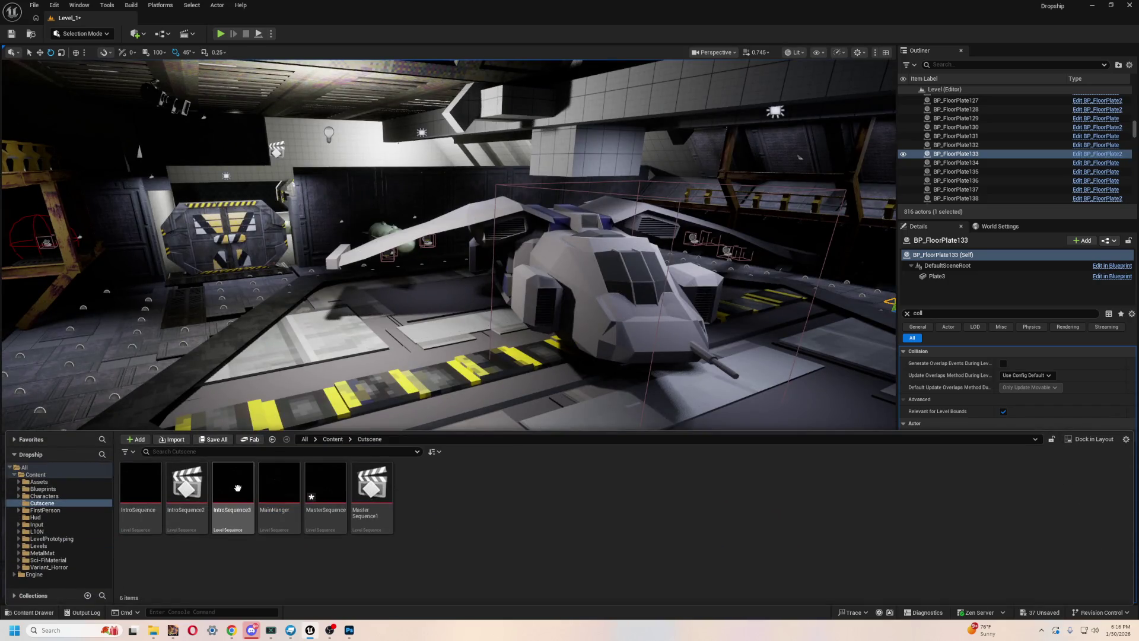
pyautogui.click(325, 481)
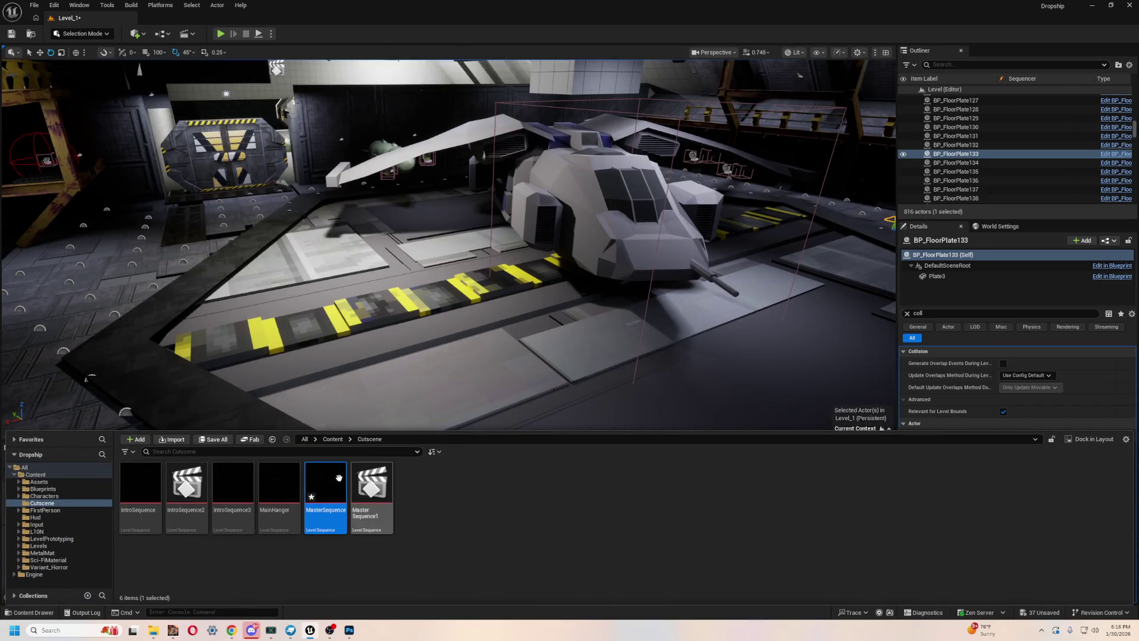
pyautogui.doubleClick(325, 493)
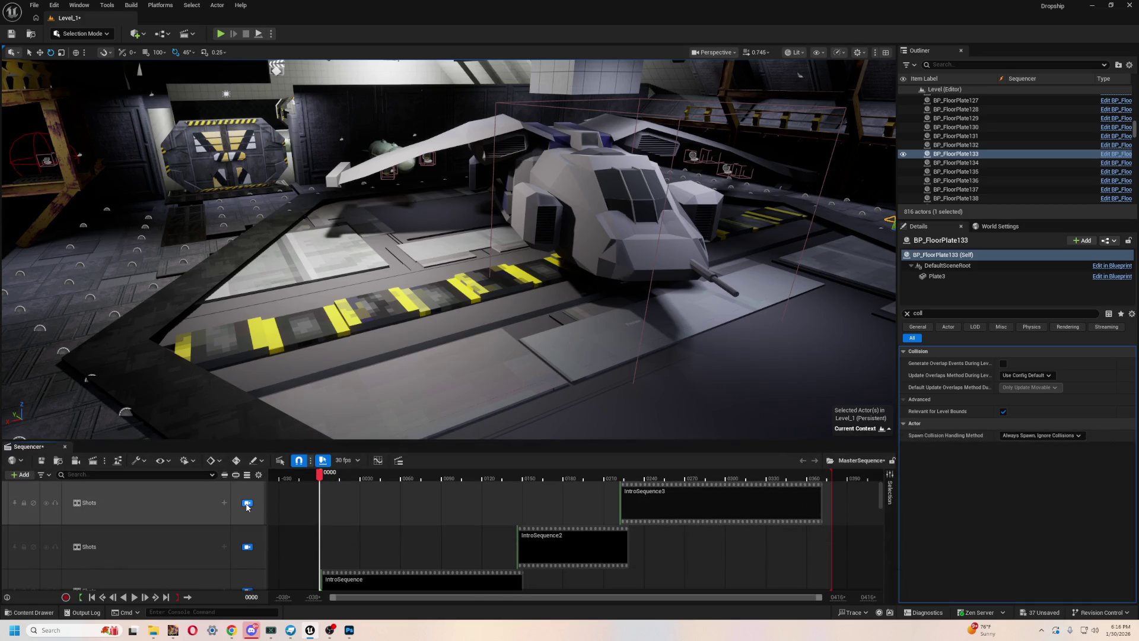
pyautogui.click(248, 503)
pyautogui.press('space')
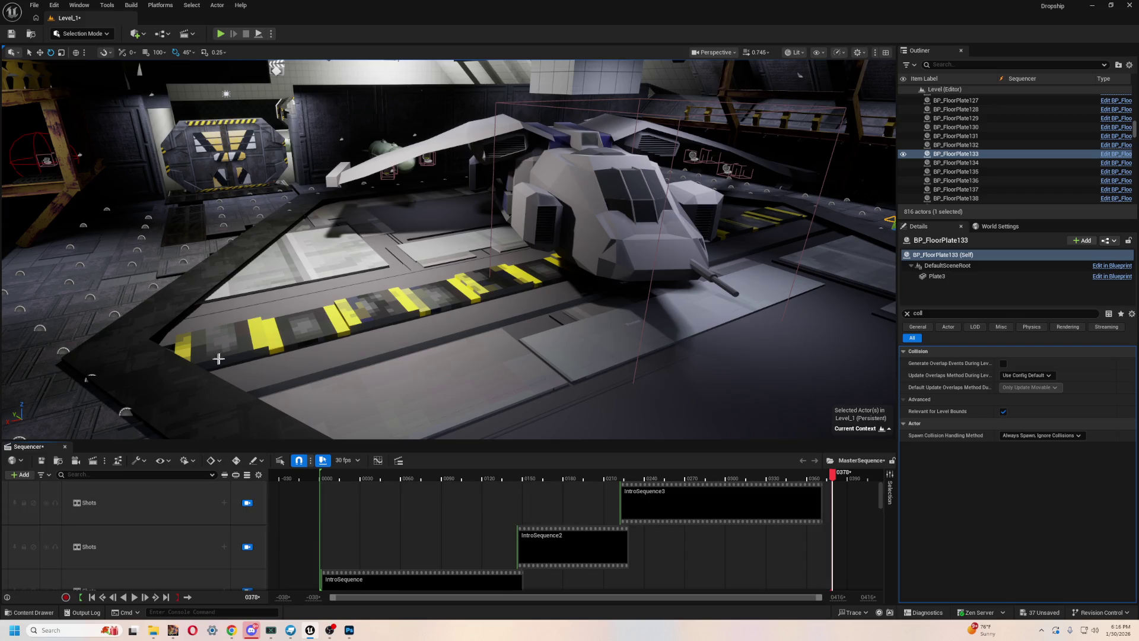
# - Look toward the hangar doorway and browse to the Assets > Structure folder
pyautogui.hotkey('ctrl', 'space')
pyautogui.hotkey('ctrl', 'space')
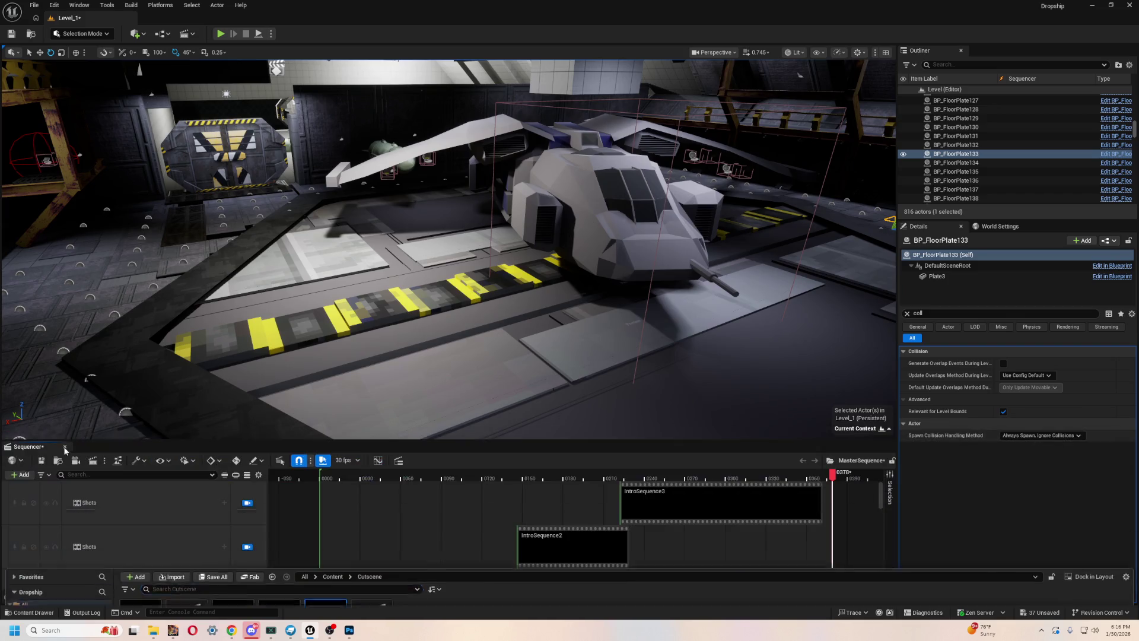
pyautogui.moveTo(466, 318)
pyautogui.mouseDown()
pyautogui.moveTo(546, 318)
pyautogui.moveTo(416, 285)
pyautogui.moveTo(487, 279)
pyautogui.mouseUp()
pyautogui.hotkey('ctrl', 'space')
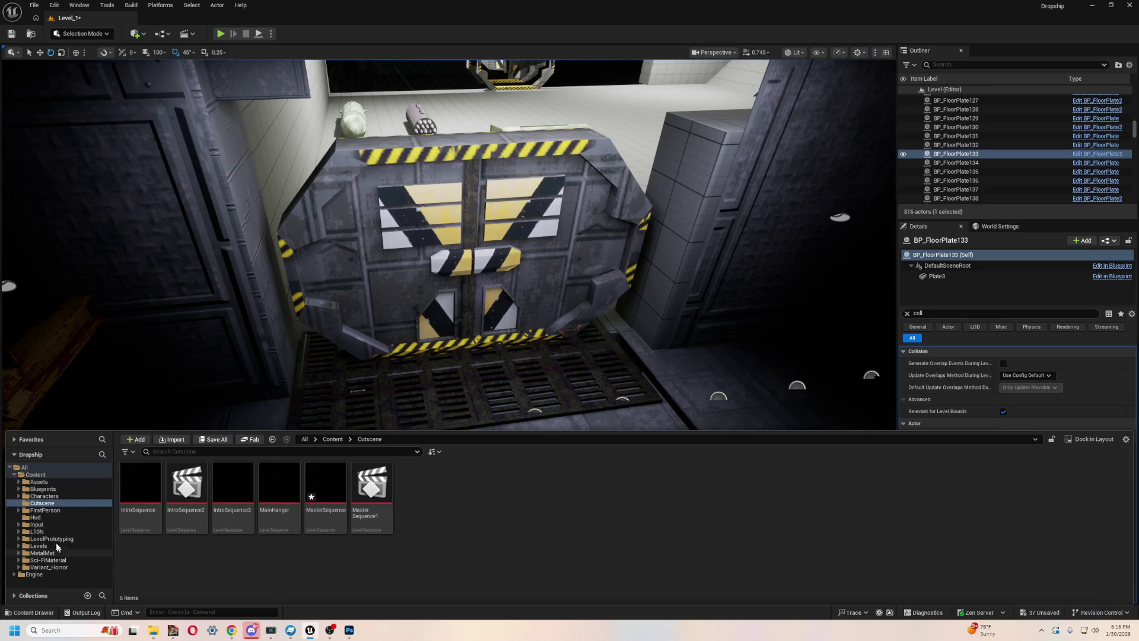
pyautogui.click(52, 482)
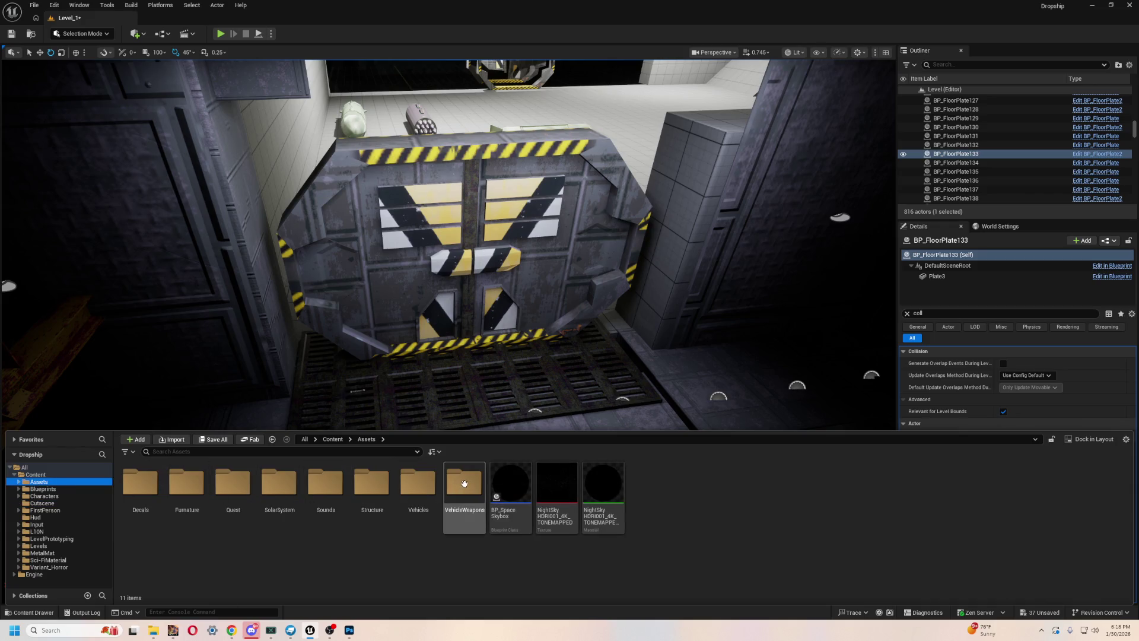
pyautogui.doubleClick(372, 484)
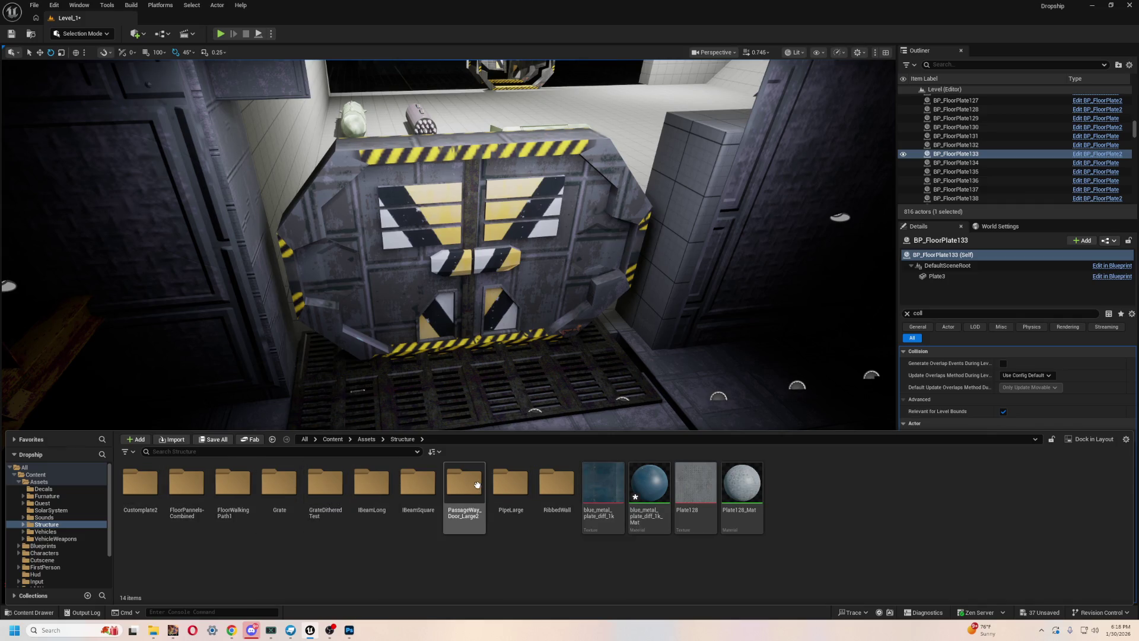
# - Import into Structure, picking PassageWay Door Large2.gltf from Models/Structures/Passageway Door
pyautogui.click(464, 493)
pyautogui.click(335, 543)
pyautogui.click(168, 442)
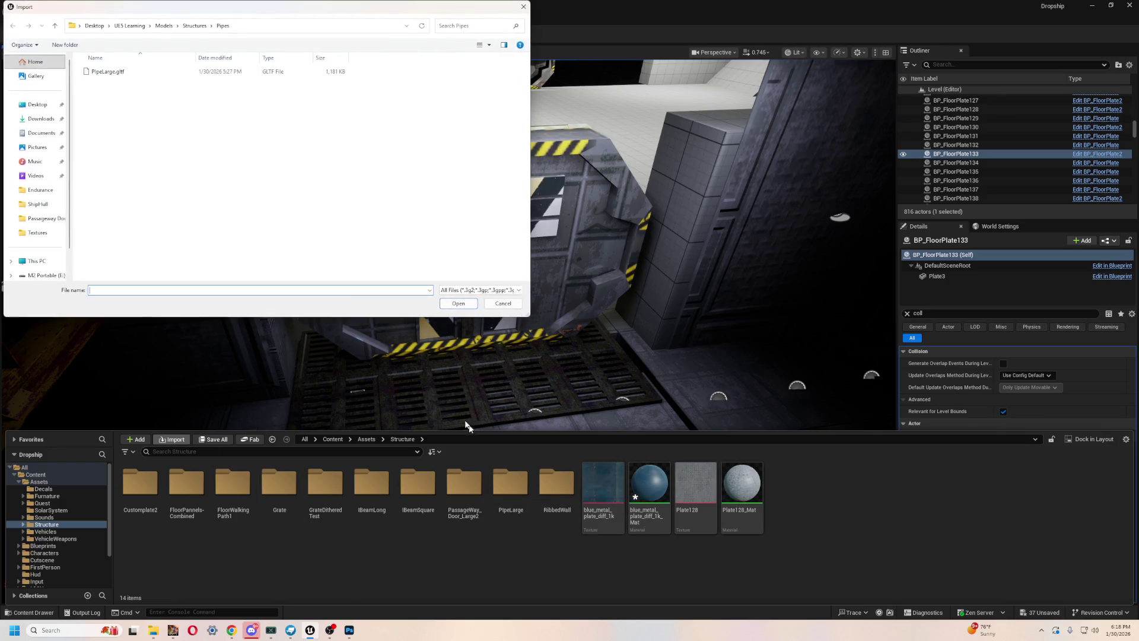
pyautogui.click(198, 28)
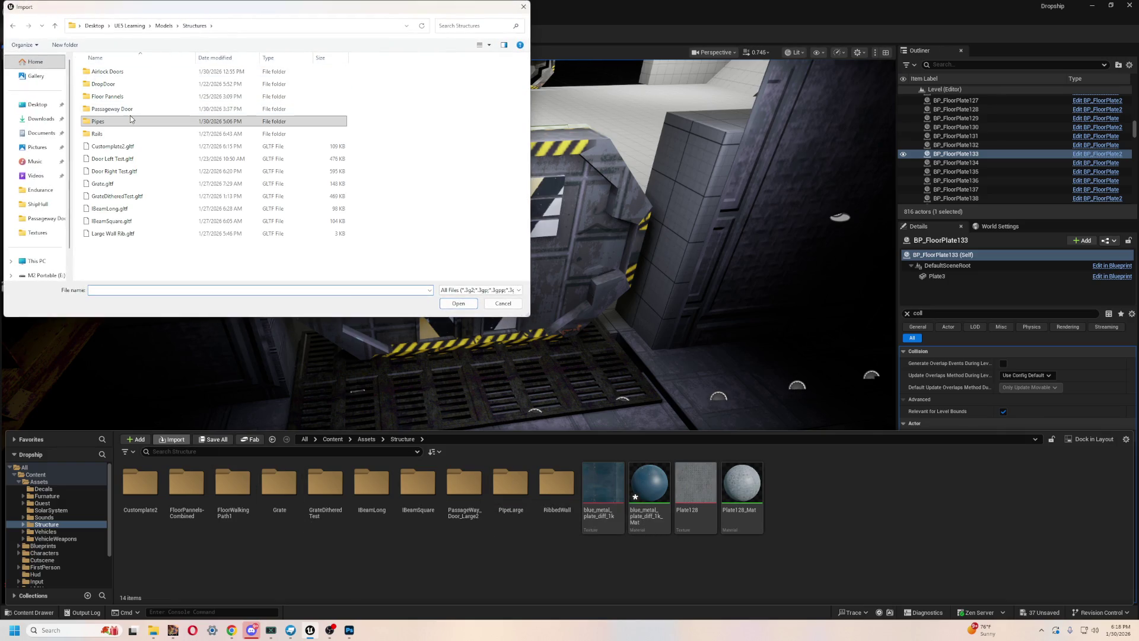
pyautogui.doubleClick(131, 109)
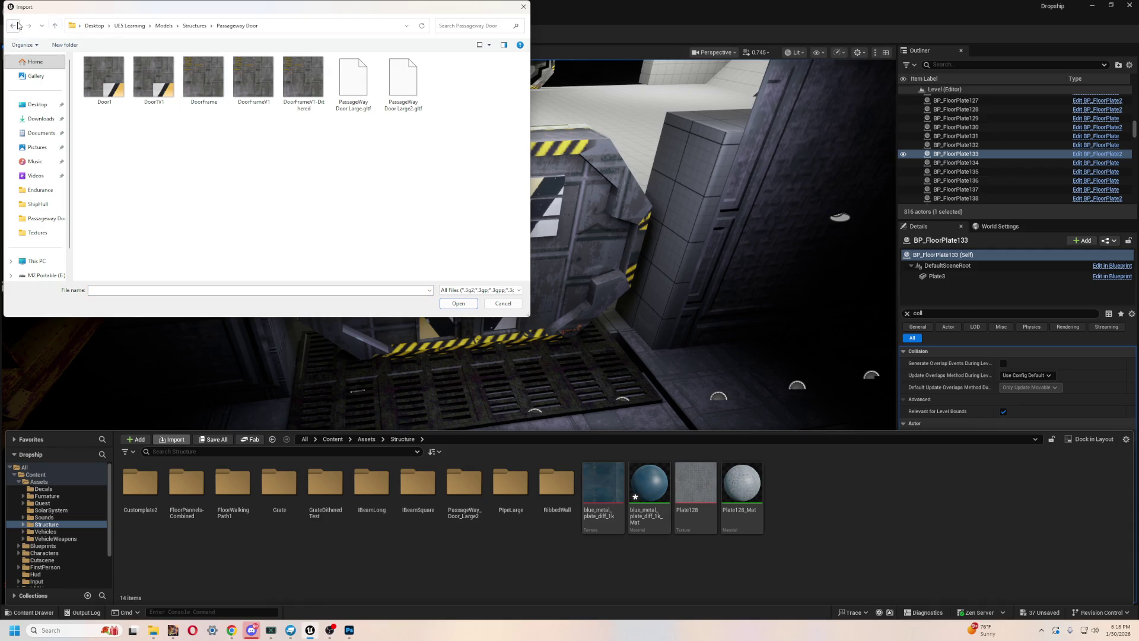
pyautogui.click(403, 84)
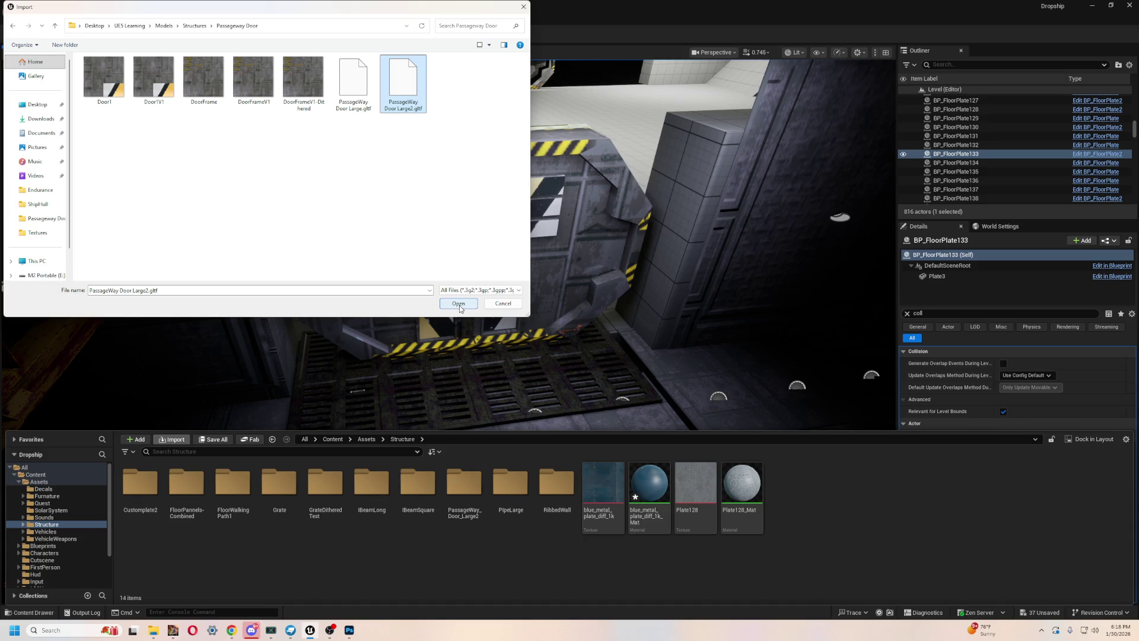
pyautogui.click(458, 304)
pyautogui.scroll(-3, 702, 402)
# - Run the PassageWay Door Large2 import and allow it to overwrite the existing door assets
pyautogui.scroll(4, 706, 379)
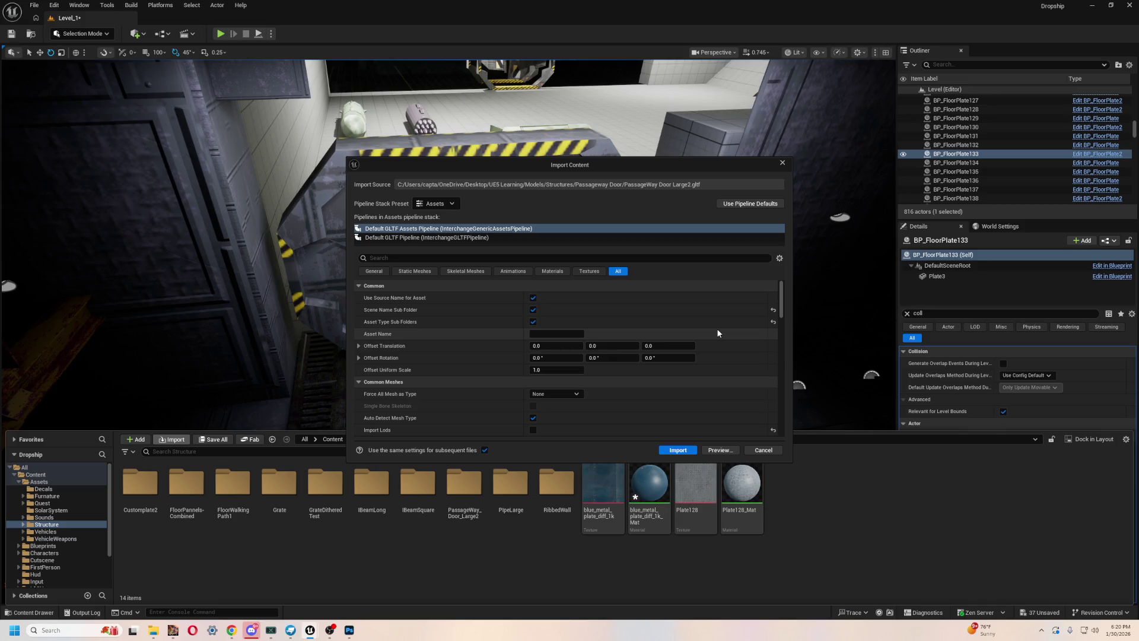
pyautogui.click(685, 451)
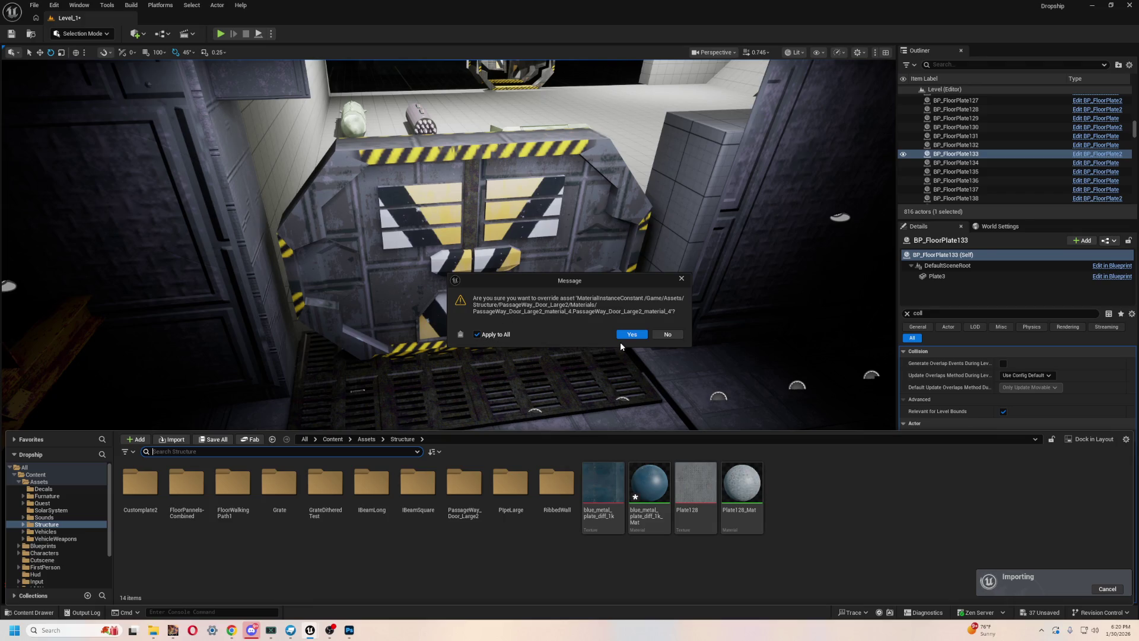
pyautogui.click(630, 335)
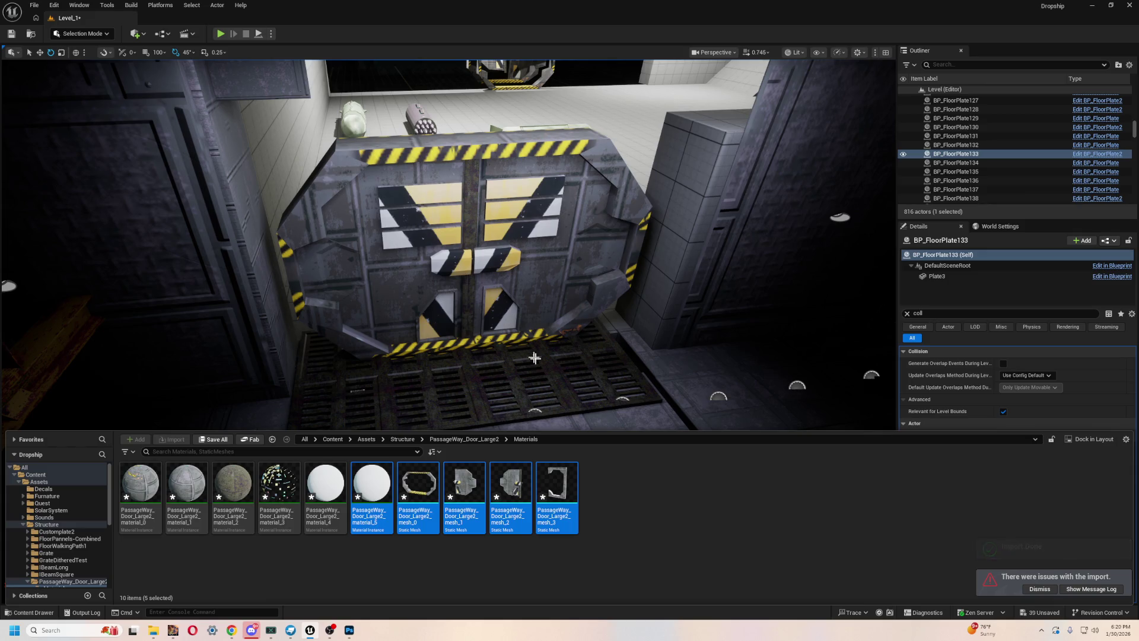
# - Place the imported door frame mesh in the level and rotate it 90 degrees
pyautogui.moveTo(573, 397); pyautogui.dragTo(574, 469)
pyautogui.hotkey('ctrl', 'space')
pyautogui.moveTo(493, 493)
pyautogui.mouseDown()
pyautogui.moveTo(534, 381)
pyautogui.moveTo(541, 343)
pyautogui.moveTo(529, 319)
pyautogui.moveTo(552, 403)
pyautogui.mouseUp()
pyautogui.hotkey('ctrl', 'space')
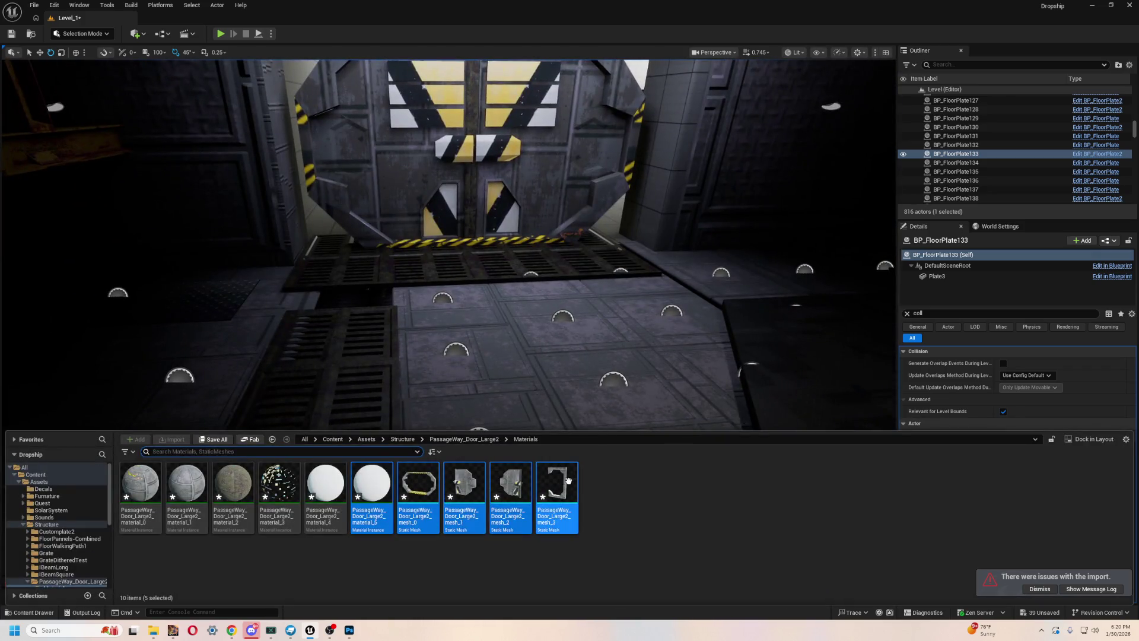
pyautogui.click(567, 481)
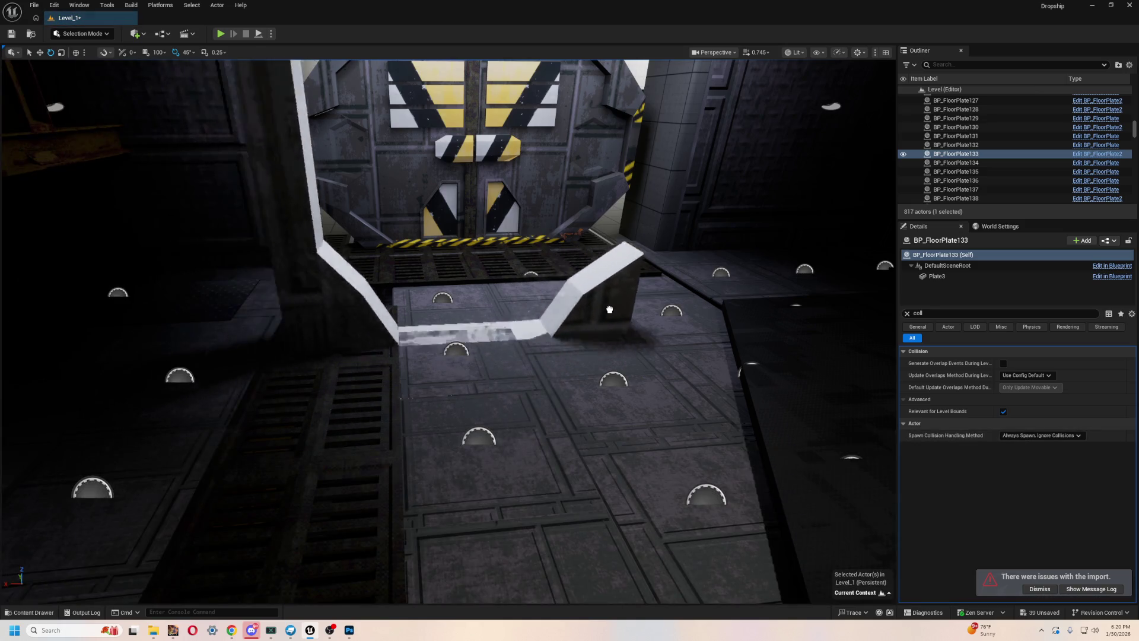
pyautogui.click(510, 354)
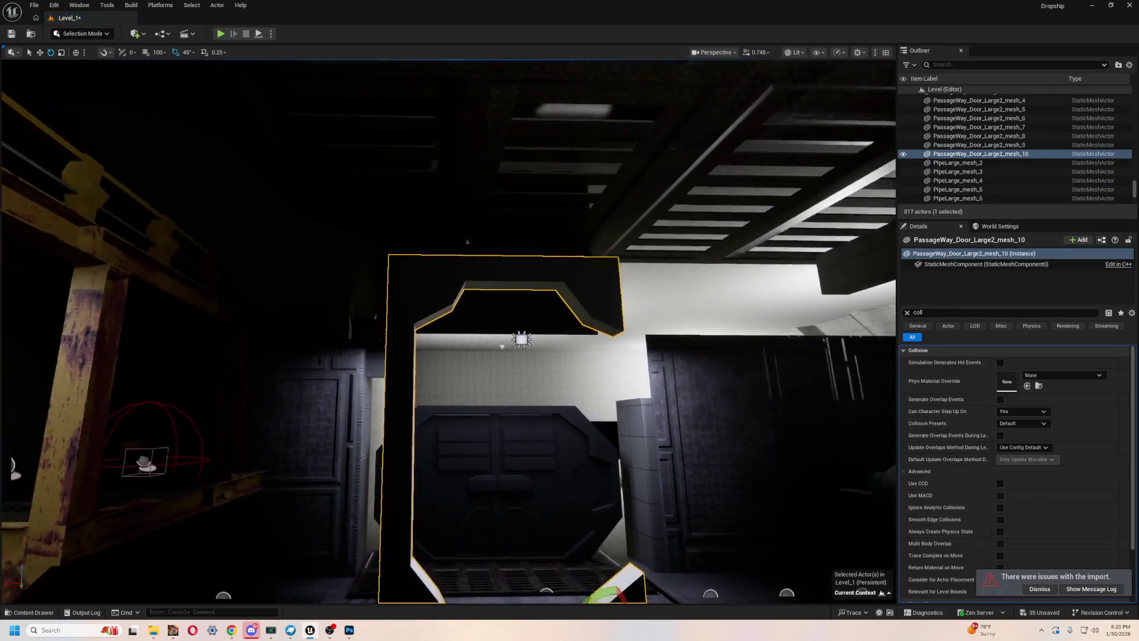
pyautogui.press('f')
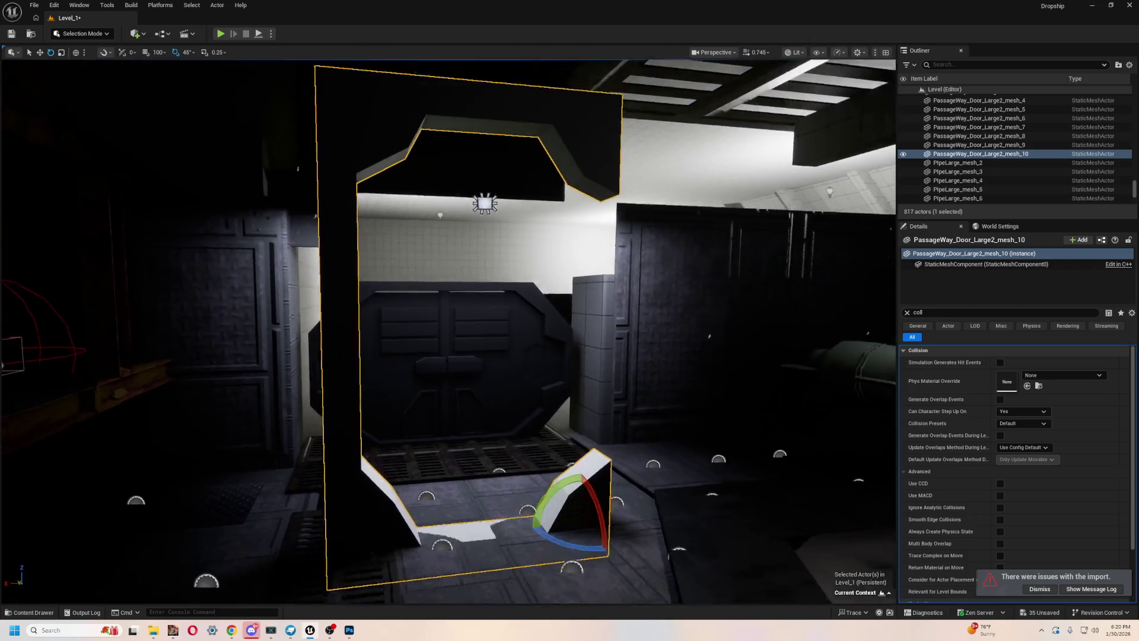
pyautogui.moveTo(515, 470); pyautogui.dragTo(534, 456)
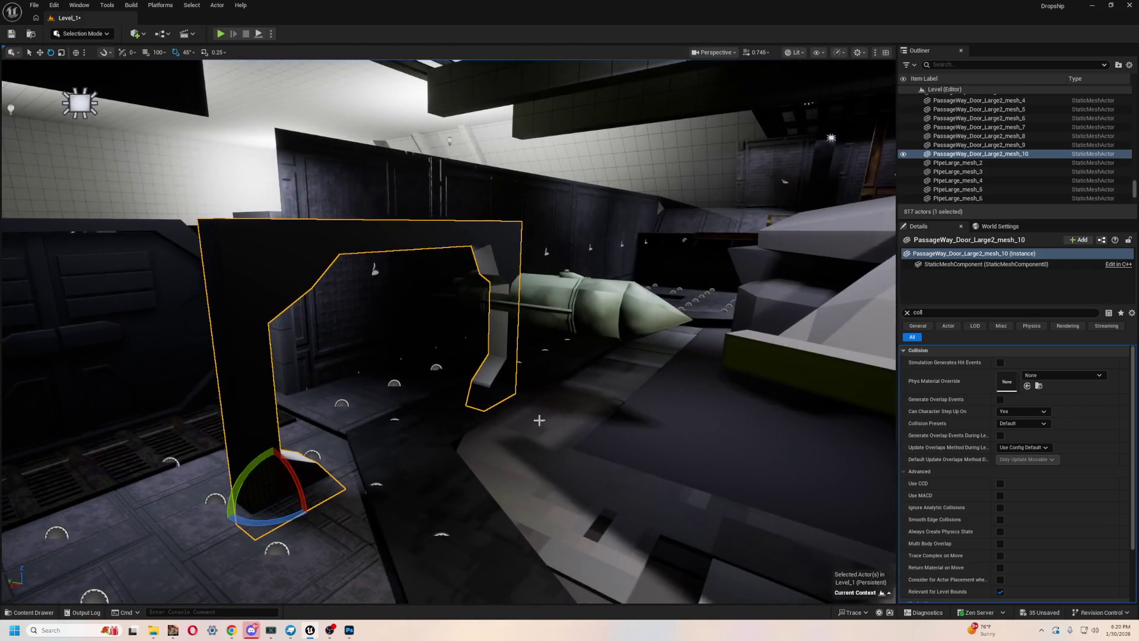
# - Move the door frame back against the tiled wall and raise it into the opening
pyautogui.press('w')
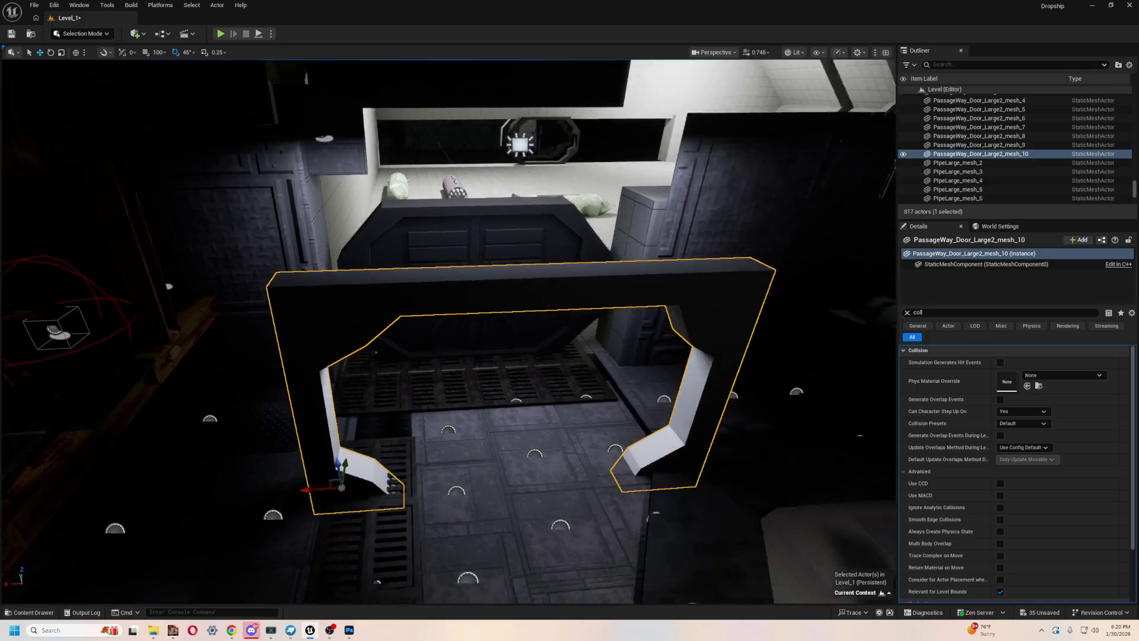
pyautogui.moveTo(336, 457); pyautogui.dragTo(348, 333)
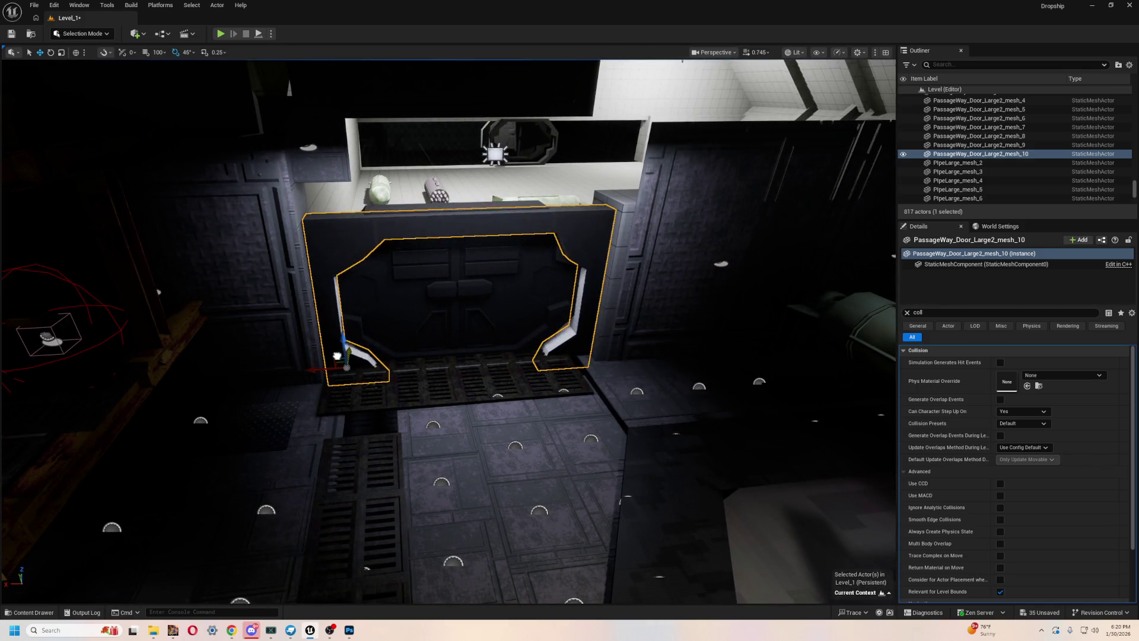
pyautogui.moveTo(344, 350)
pyautogui.mouseDown()
pyautogui.moveTo(379, 380)
pyautogui.moveTo(470, 324)
pyautogui.mouseUp()
pyautogui.press('f')
pyautogui.moveTo(624, 371)
pyautogui.mouseDown()
pyautogui.moveTo(629, 307)
pyautogui.moveTo(611, 386)
pyautogui.moveTo(616, 362)
pyautogui.mouseUp()
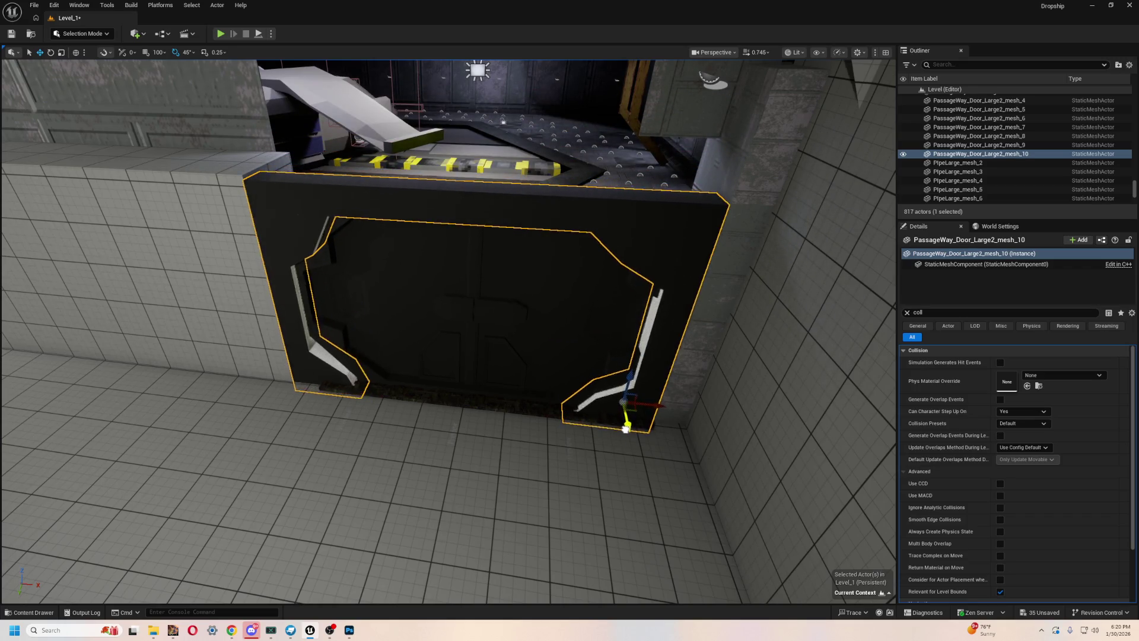
pyautogui.moveTo(518, 436)
pyautogui.mouseDown()
pyautogui.moveTo(486, 427)
pyautogui.moveTo(486, 469)
pyautogui.moveTo(496, 415)
pyautogui.moveTo(488, 437)
pyautogui.mouseUp()
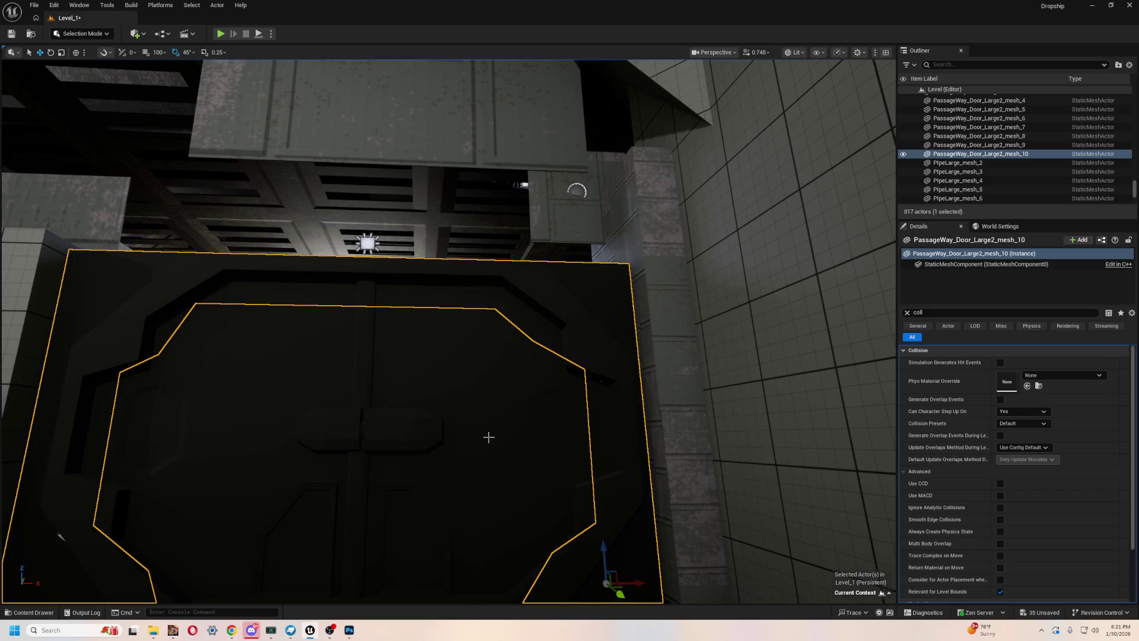
pyautogui.moveTo(490, 438)
pyautogui.mouseDown()
pyautogui.moveTo(491, 428)
pyautogui.moveTo(593, 407)
pyautogui.mouseUp()
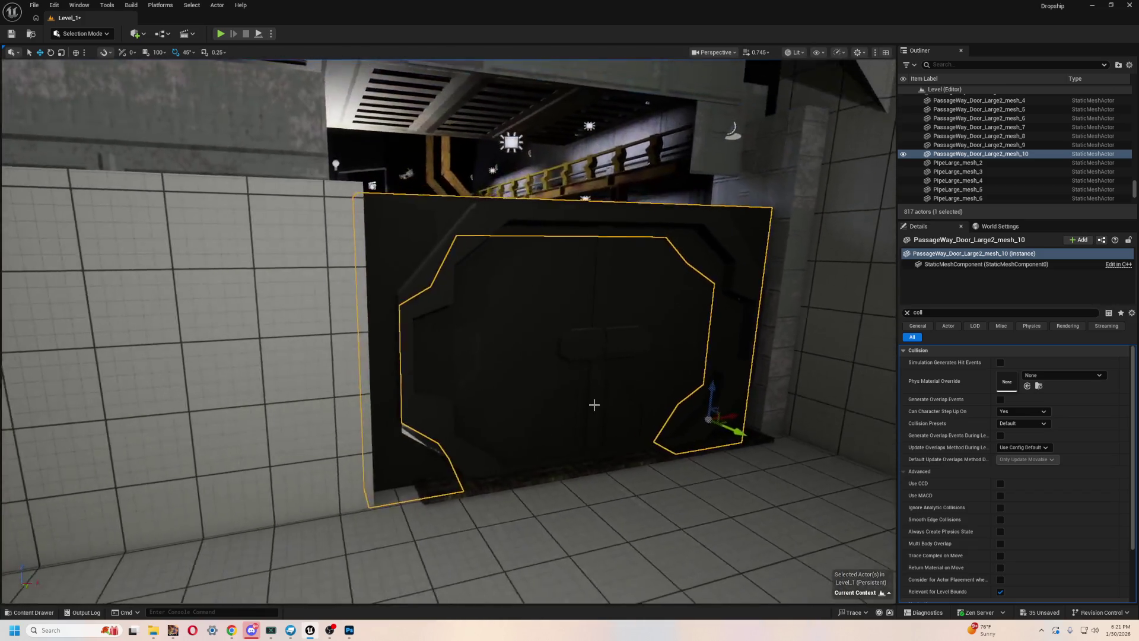
# - Switch the viewport view mode to Unlit
pyautogui.click(796, 53)
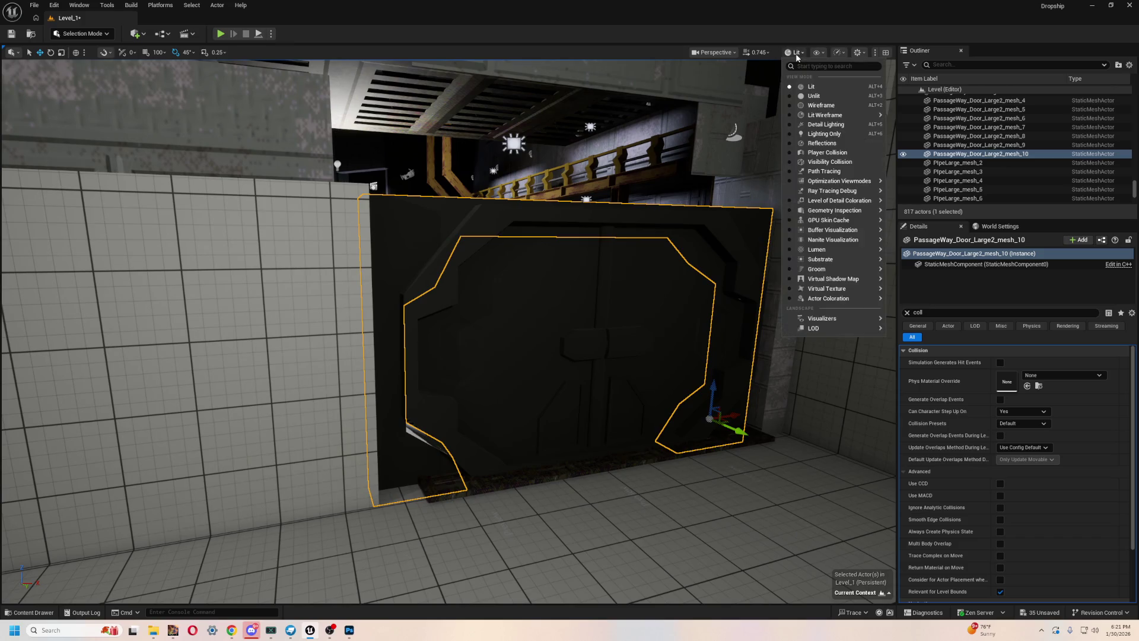
pyautogui.click(813, 96)
pyautogui.scroll(5, 451, 333)
# - Select PassageWay_Door_Large2_material_5 in the Content Drawer and delete it
pyautogui.hotkey('ctrl', 'space')
pyautogui.click(327, 480)
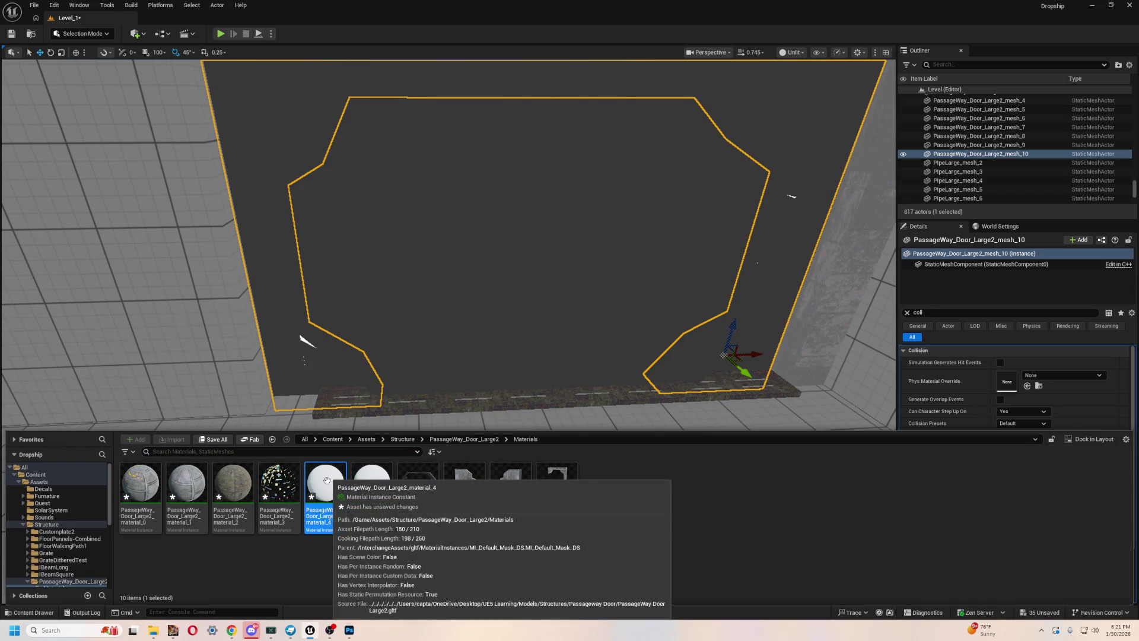
pyautogui.click(382, 485)
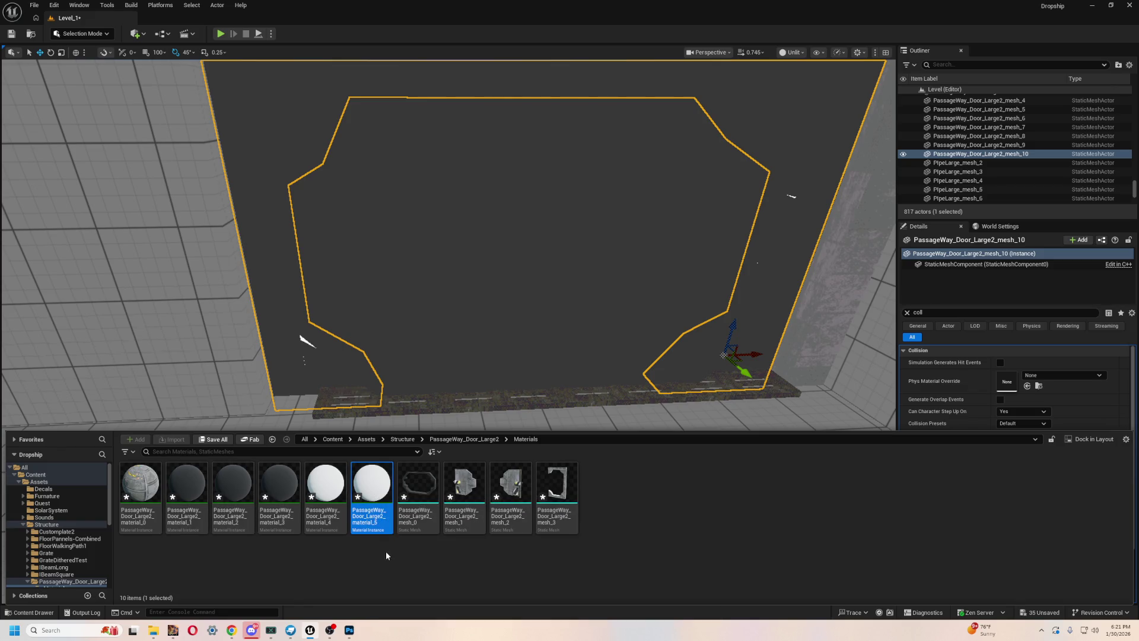
pyautogui.press('Delete')
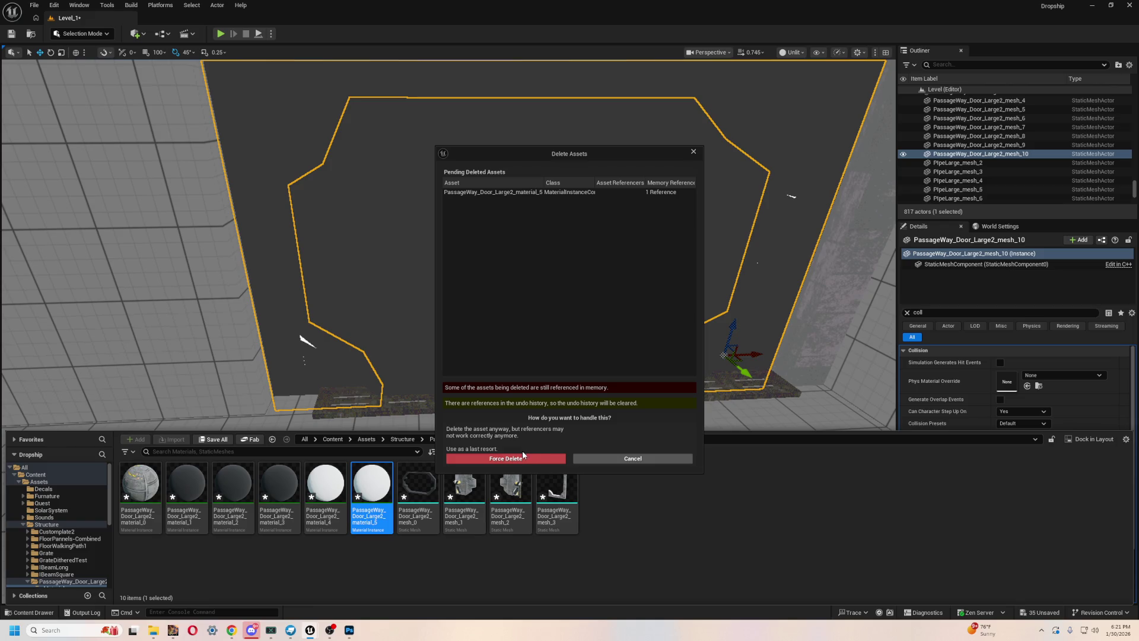
# - Force-delete material_5, then try deleting PassageWay_Door_Large2_material_4 and select the mesh still using it
pyautogui.click(523, 458)
pyautogui.click(325, 492)
pyautogui.press('Delete')
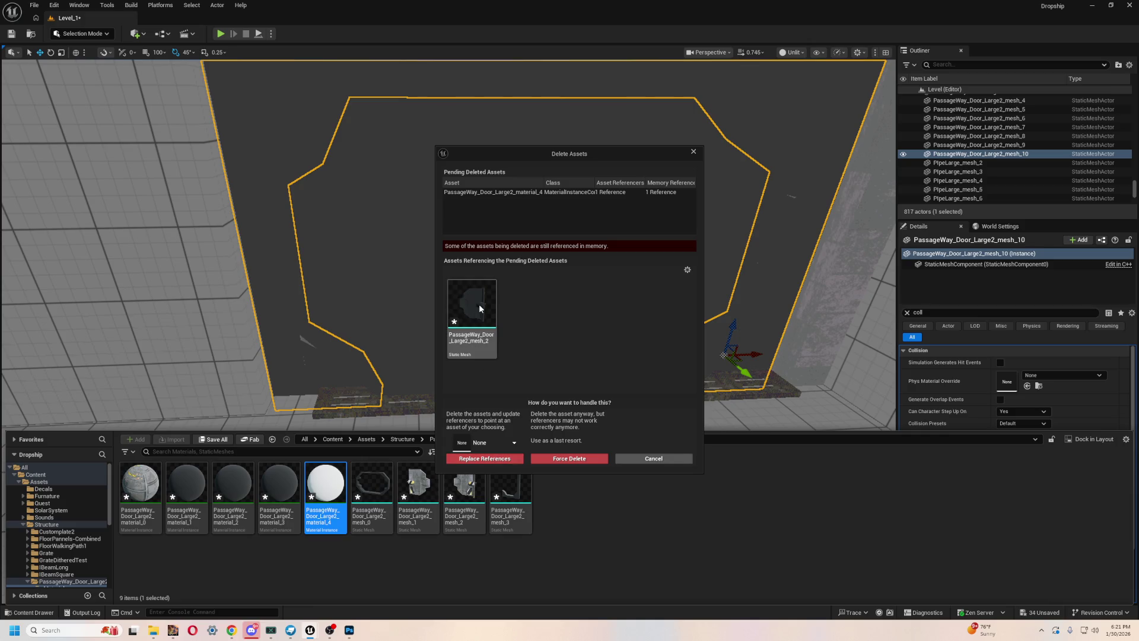
pyautogui.moveTo(478, 304)
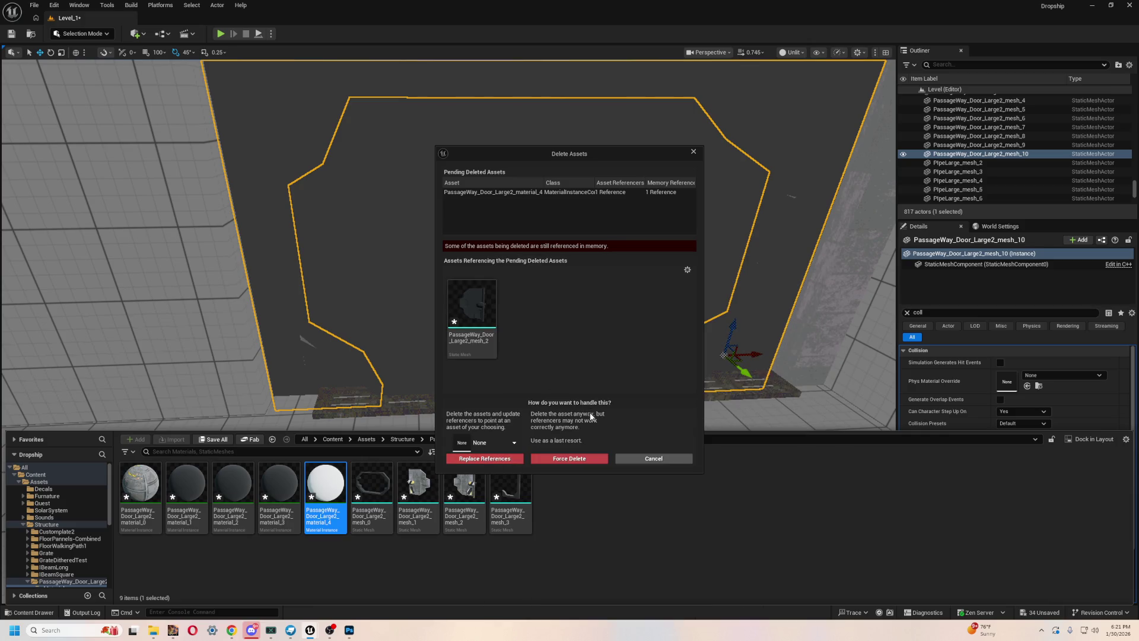
pyautogui.click(479, 305)
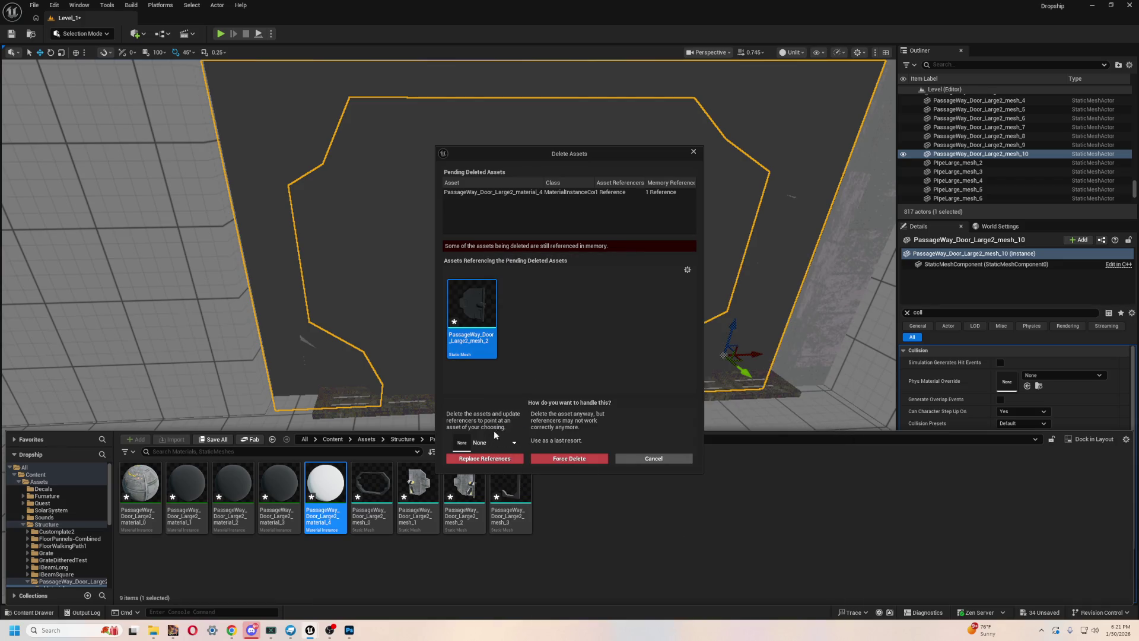
# - Cancel deleting material_4, select mesh_1 and show the Structure folder in the Content Drawer
pyautogui.click(497, 442)
pyautogui.click(551, 442)
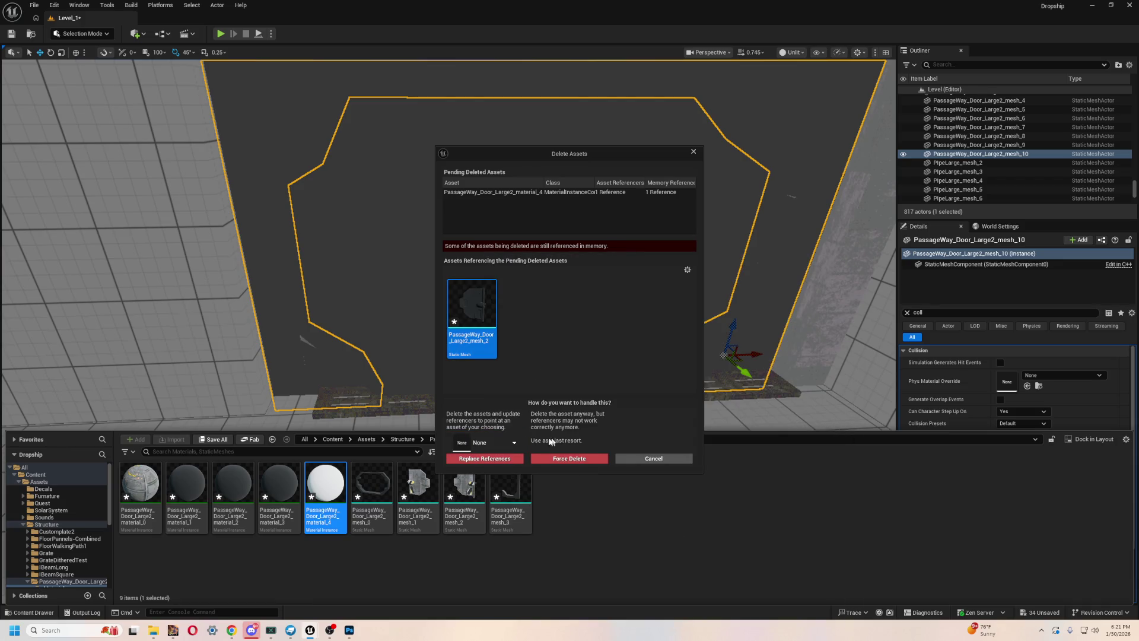
pyautogui.click(495, 442)
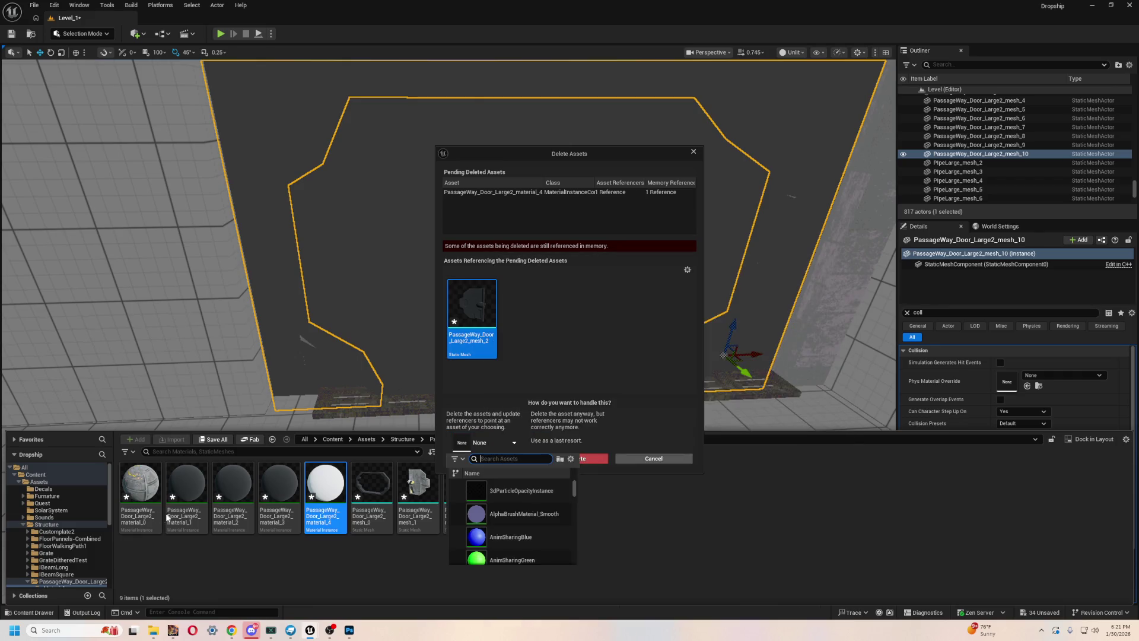
pyautogui.click(653, 458)
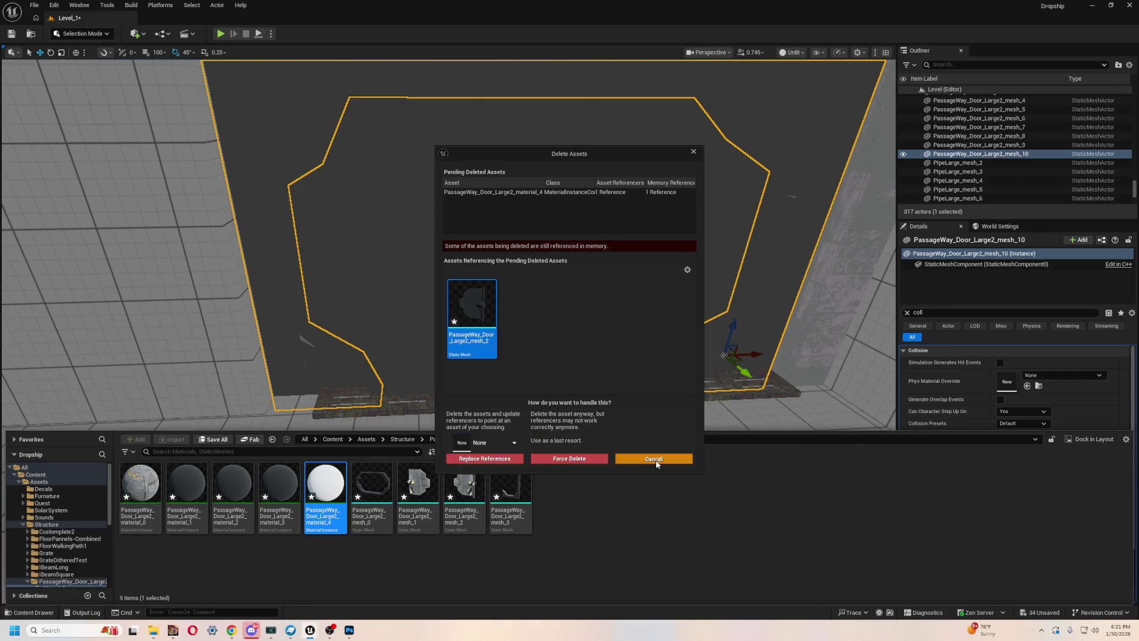
pyautogui.click(653, 458)
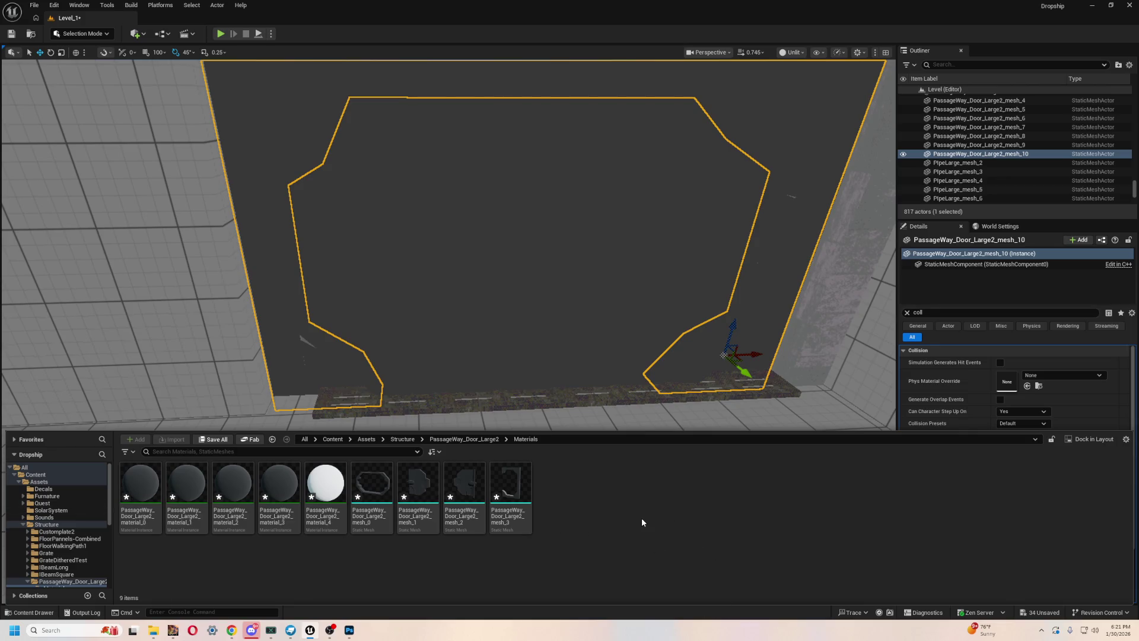
pyautogui.click(609, 403)
pyautogui.hotkey('ctrl', 'space')
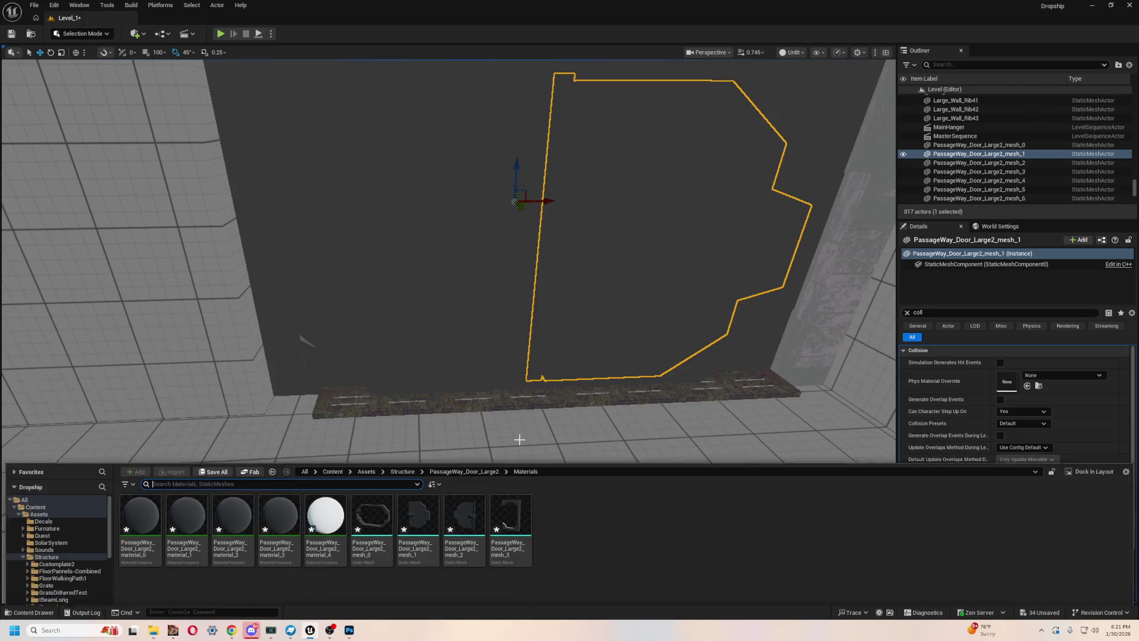
pyautogui.click(47, 524)
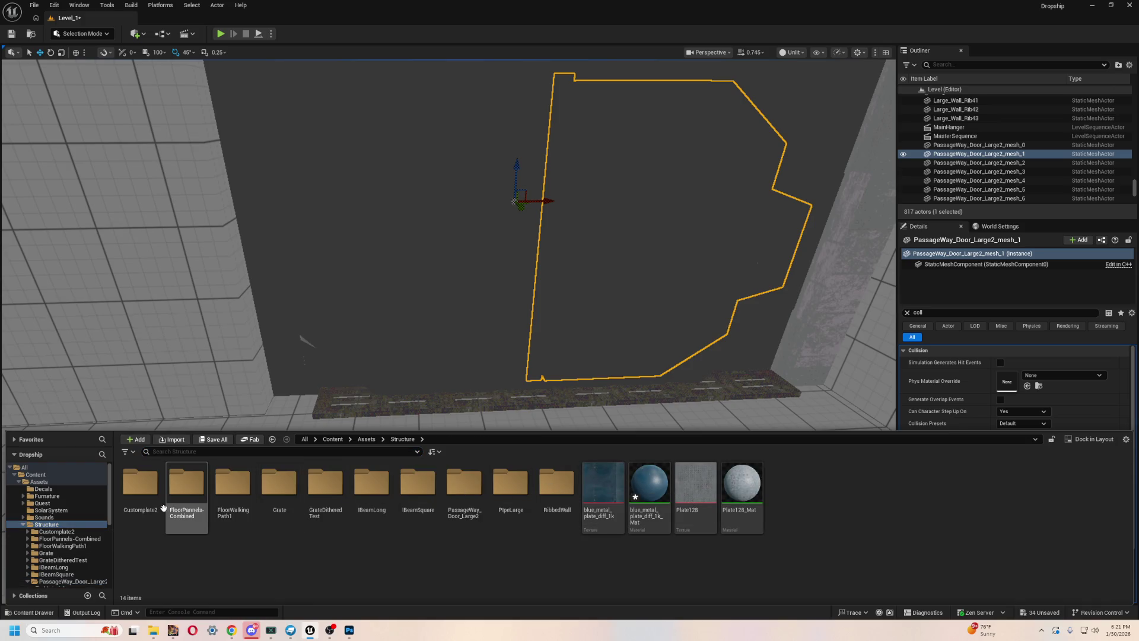
# - Import PassageWay Door Large2.gltf from the Passageway Door folder into Structure, overwriting all existing door assets
pyautogui.click(179, 452)
pyautogui.click(181, 445)
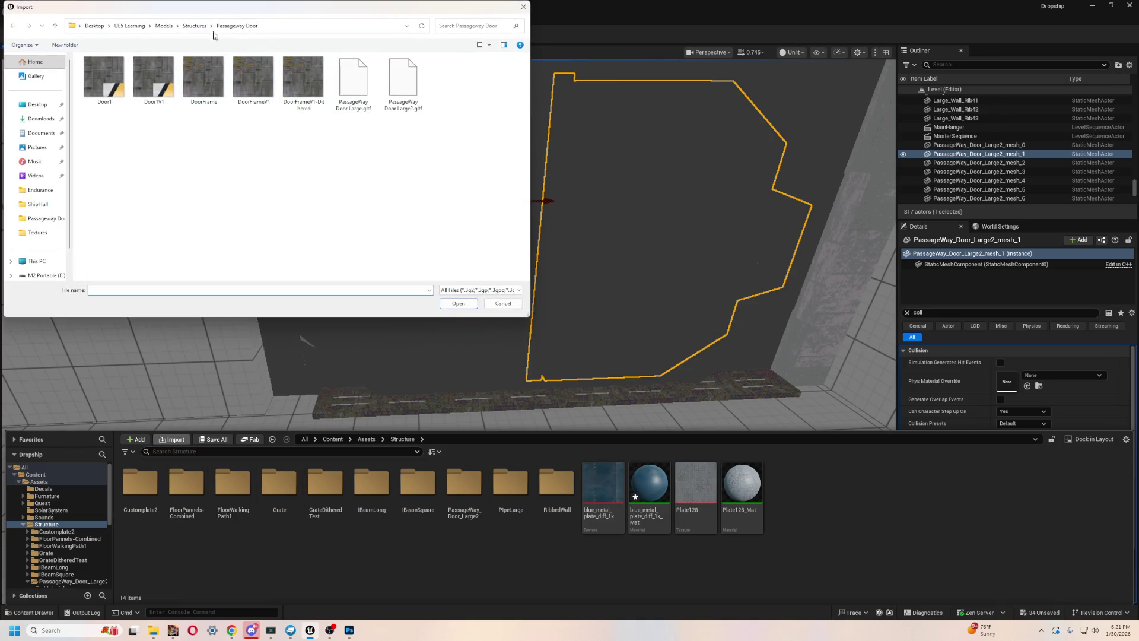
pyautogui.click(189, 25)
pyautogui.doubleClick(128, 109)
pyautogui.doubleClick(399, 97)
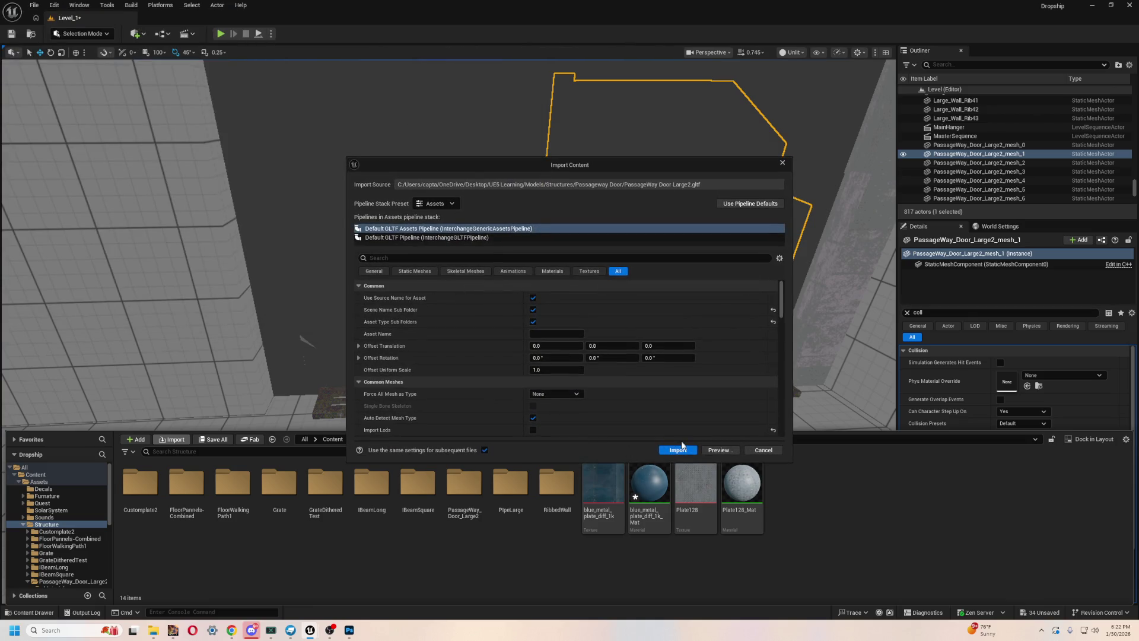
pyautogui.click(679, 449)
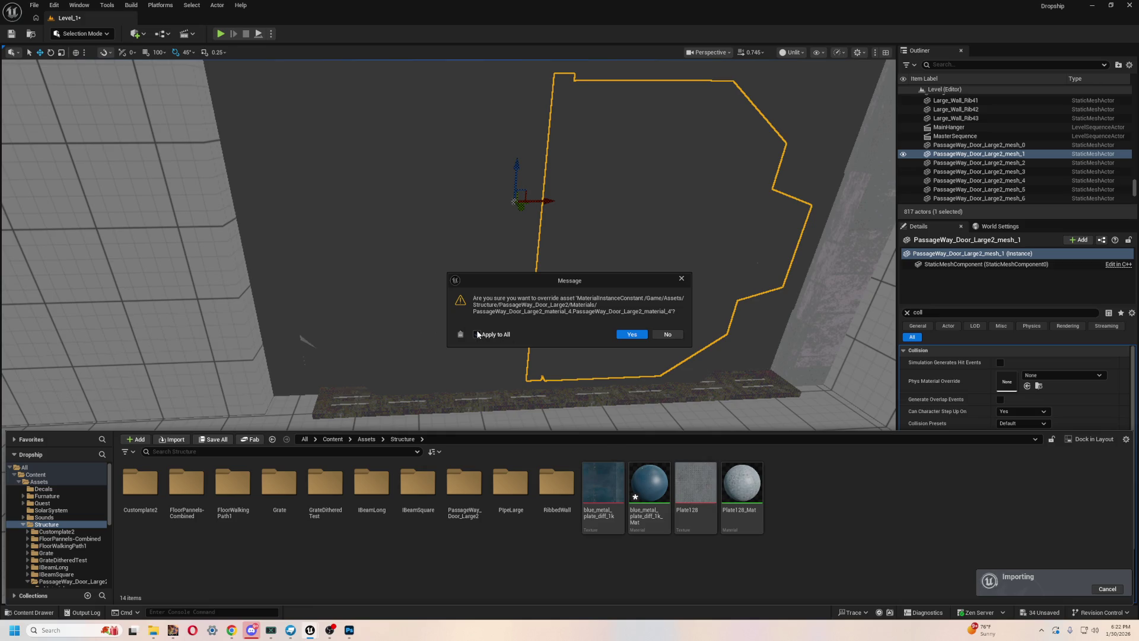
pyautogui.click(625, 336)
pyautogui.moveTo(736, 362)
pyautogui.mouseDown()
pyautogui.moveTo(652, 404)
pyautogui.moveTo(593, 297)
pyautogui.moveTo(534, 474)
pyautogui.mouseUp()
pyautogui.click(443, 588)
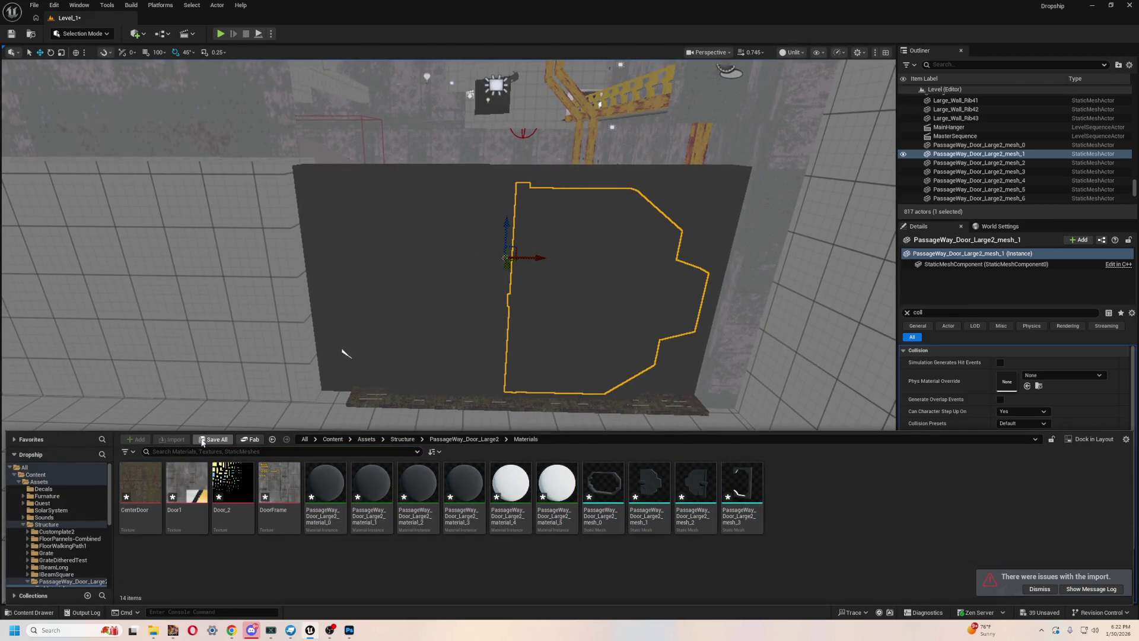
# - Save all unsaved door assets, then browse the door's Textures and StaticMeshes folders
pyautogui.click(214, 440)
pyautogui.scroll(-5, 593, 338)
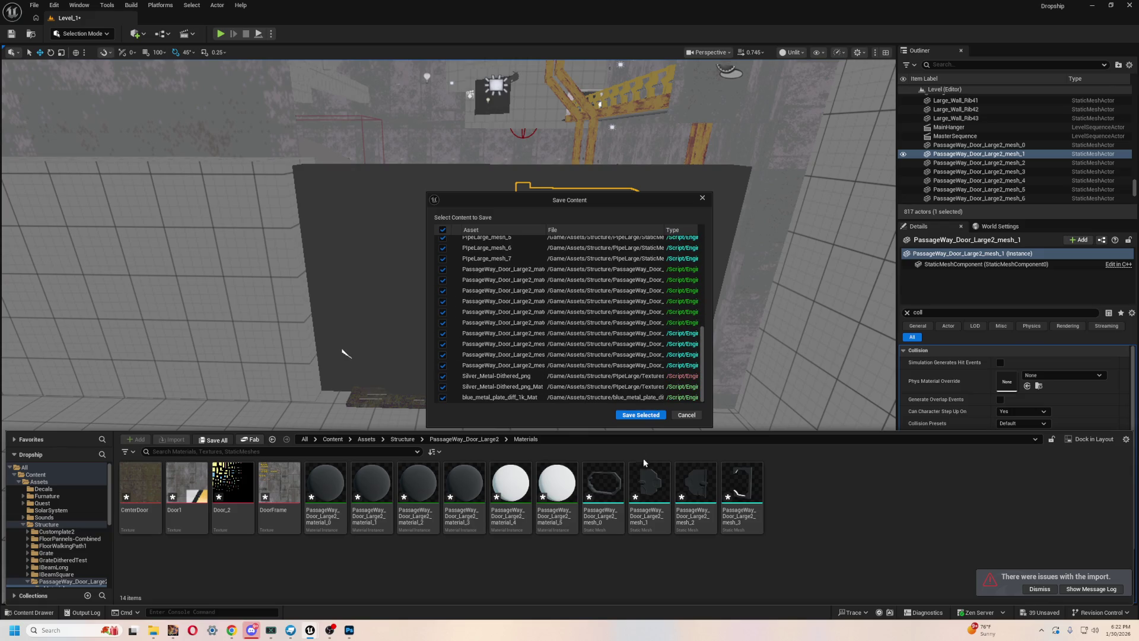
pyautogui.click(642, 415)
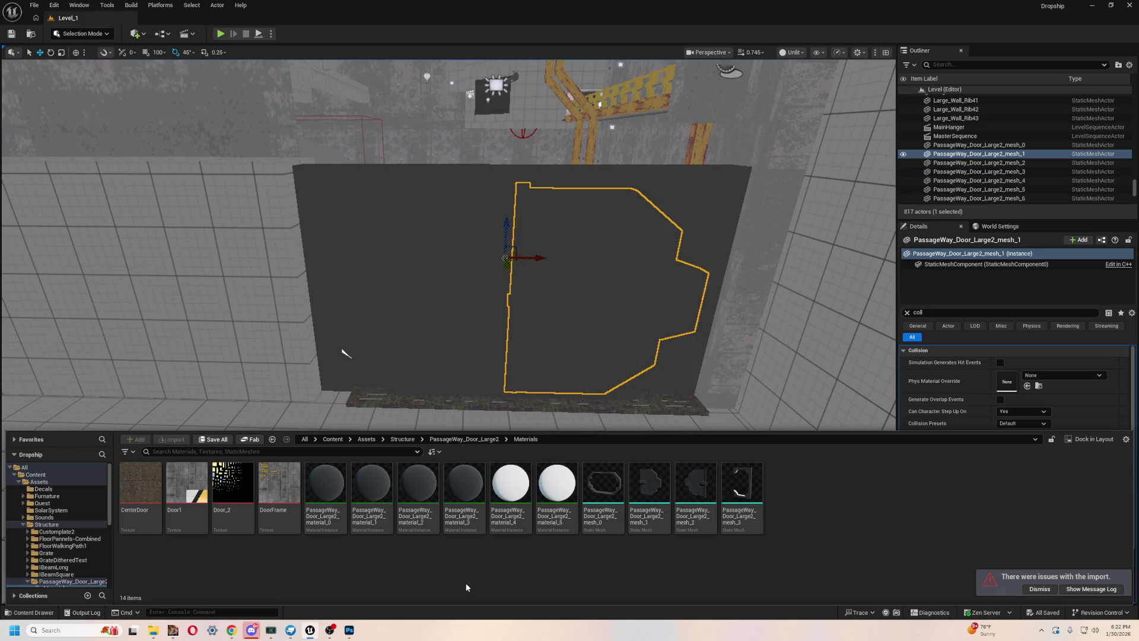
pyautogui.click(418, 487)
pyautogui.click(371, 485)
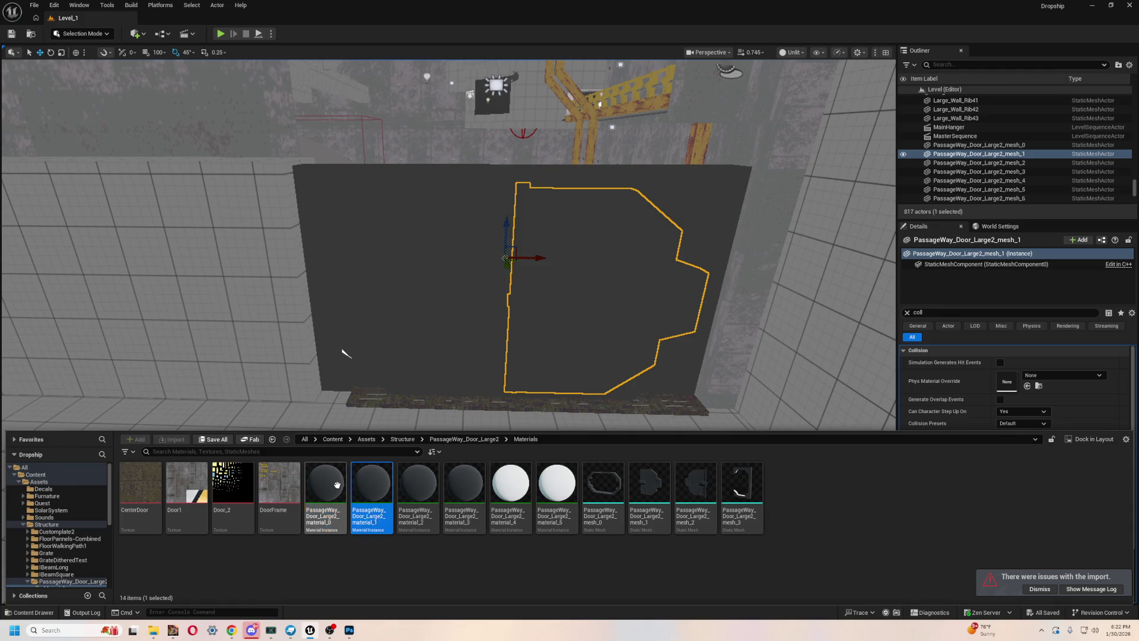
pyautogui.scroll(-3, 75, 535)
pyautogui.click(67, 517)
pyautogui.click(71, 511)
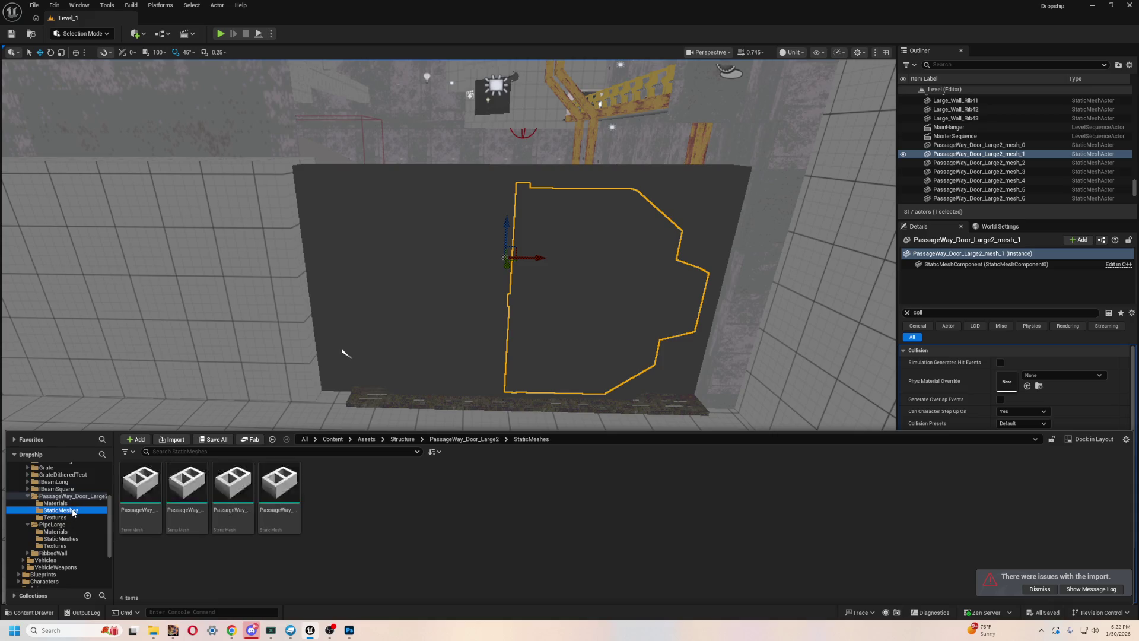
pyautogui.click(279, 484)
pyautogui.press('Left')
pyautogui.press('Left')
pyautogui.press('Left')
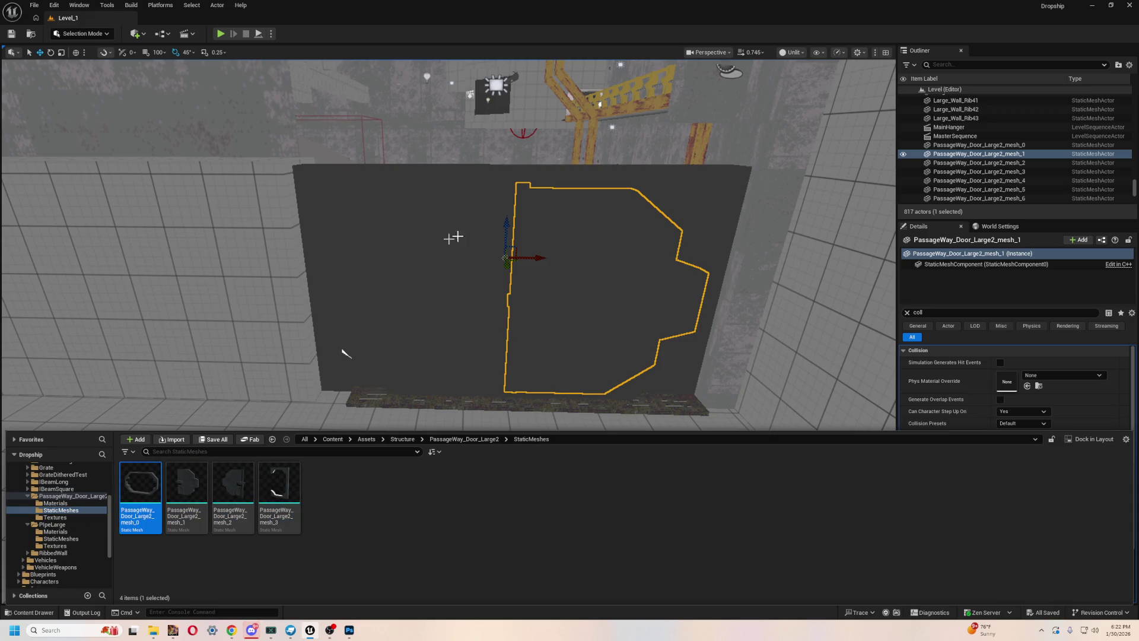
pyautogui.hotkey('ctrl', 'space')
# - Close the Unreal editor and launch the Epic Games Launcher from a Start search for 'unreal'
pyautogui.click(1124, 5)
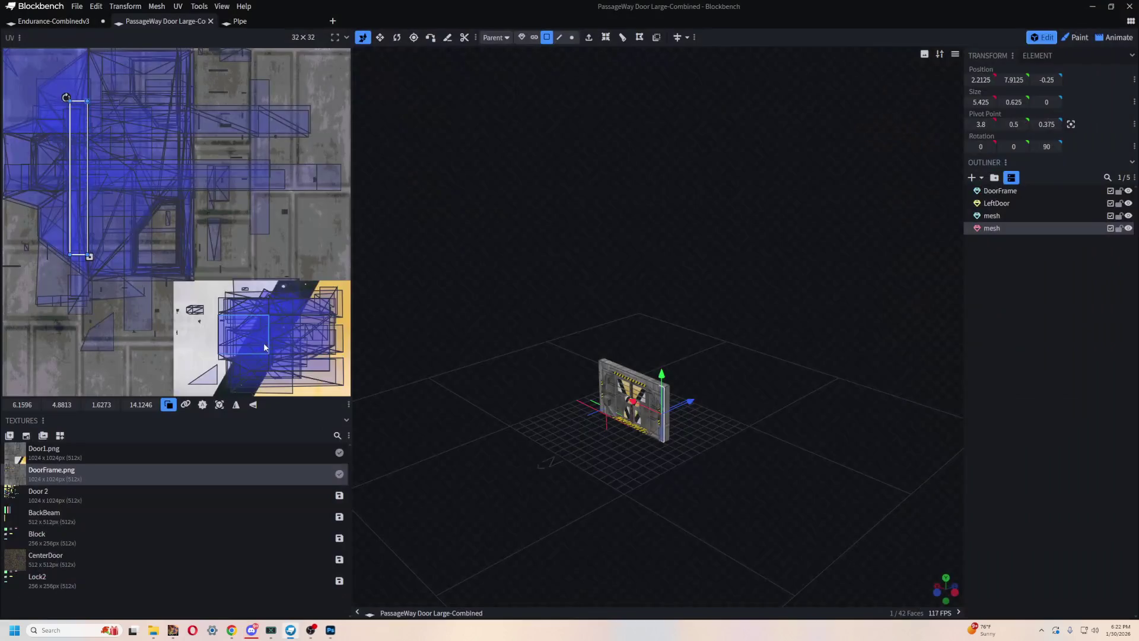
pyautogui.press('super')
pyautogui.write('unreal')
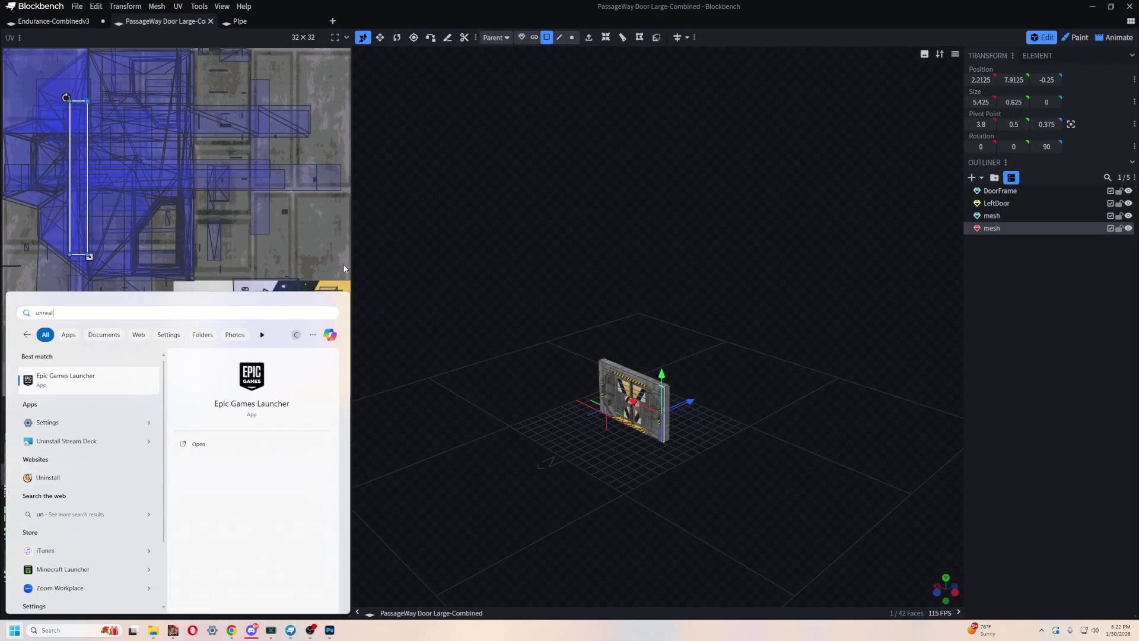
pyautogui.press('Escape')
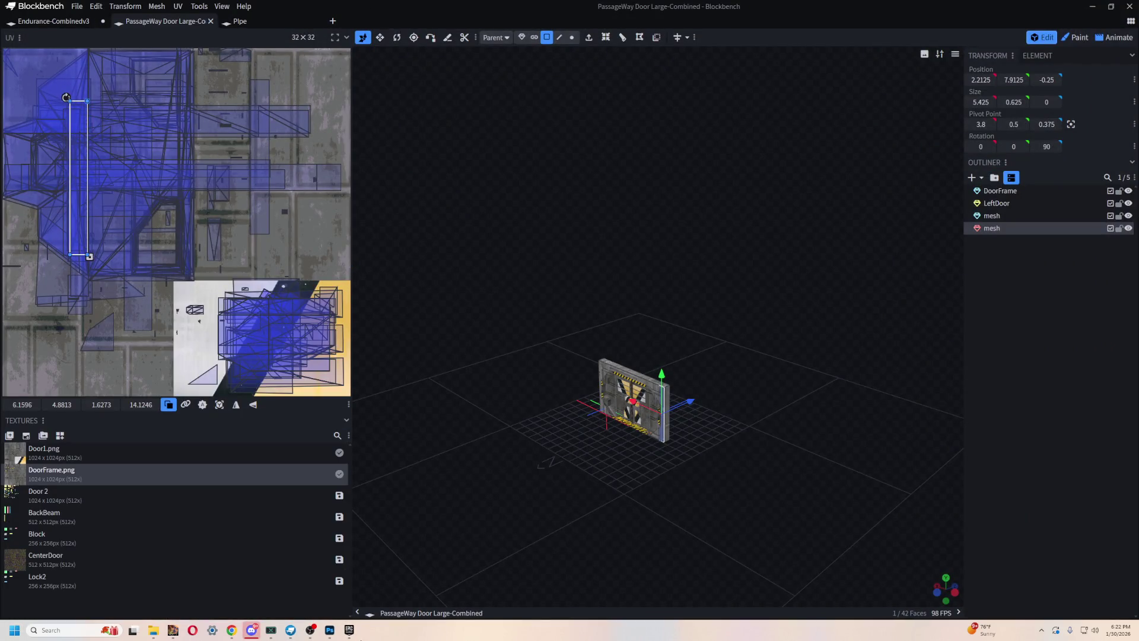
pyautogui.click(349, 628)
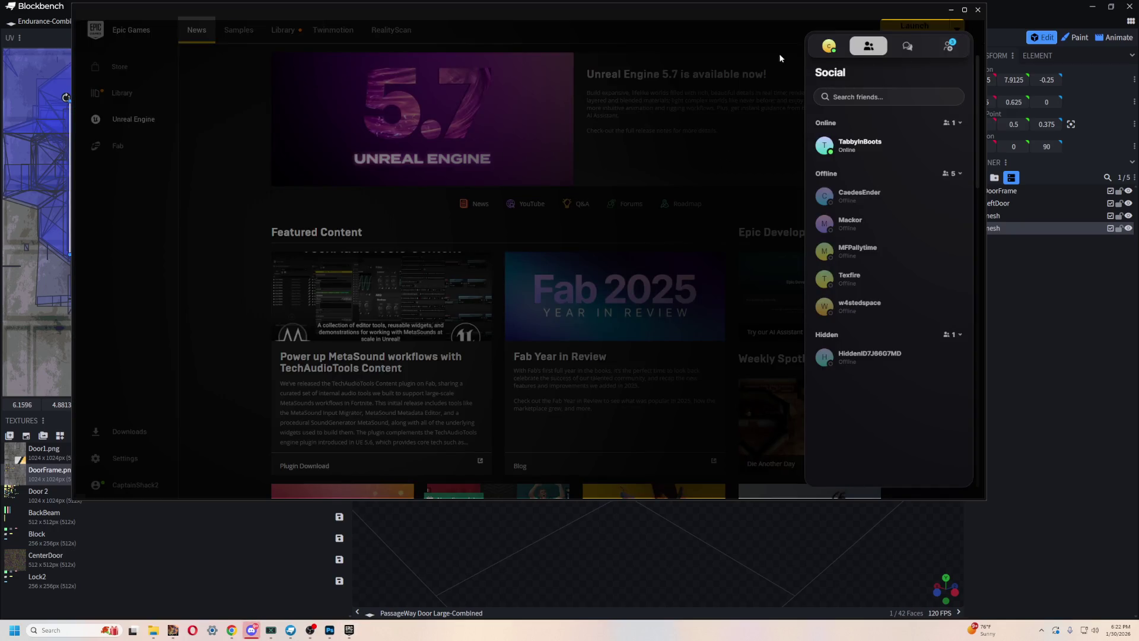
# - Close the Social panel, minimize the launcher and switch to the Unreal Engine 5.7 window
pyautogui.click(917, 38)
pyautogui.click(950, 10)
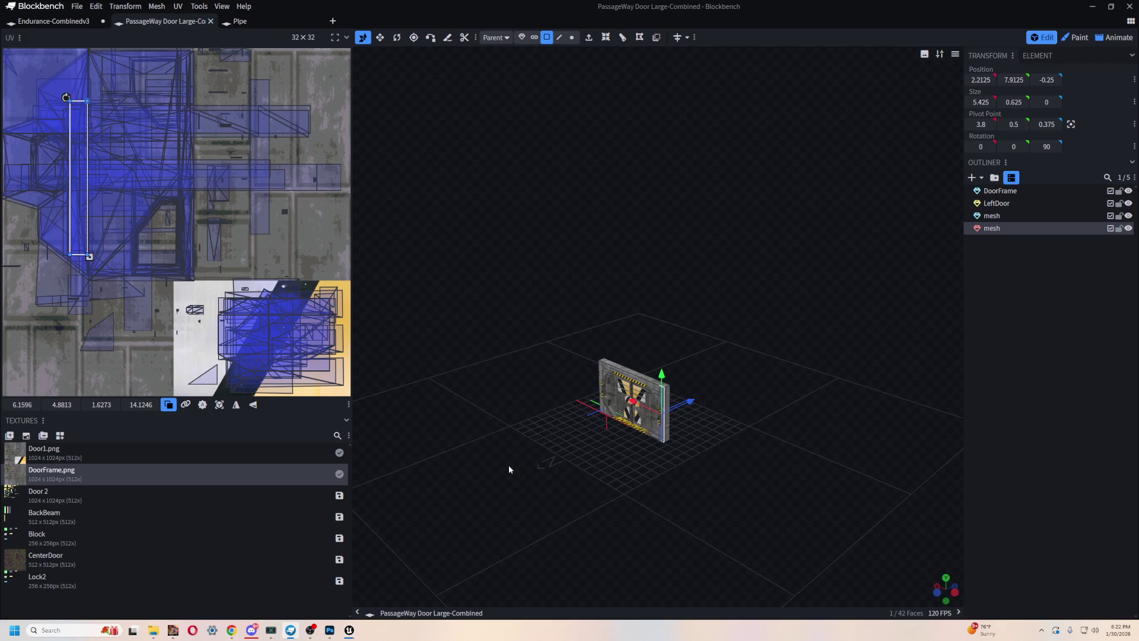
pyautogui.hotkey('alt', 'Tab')
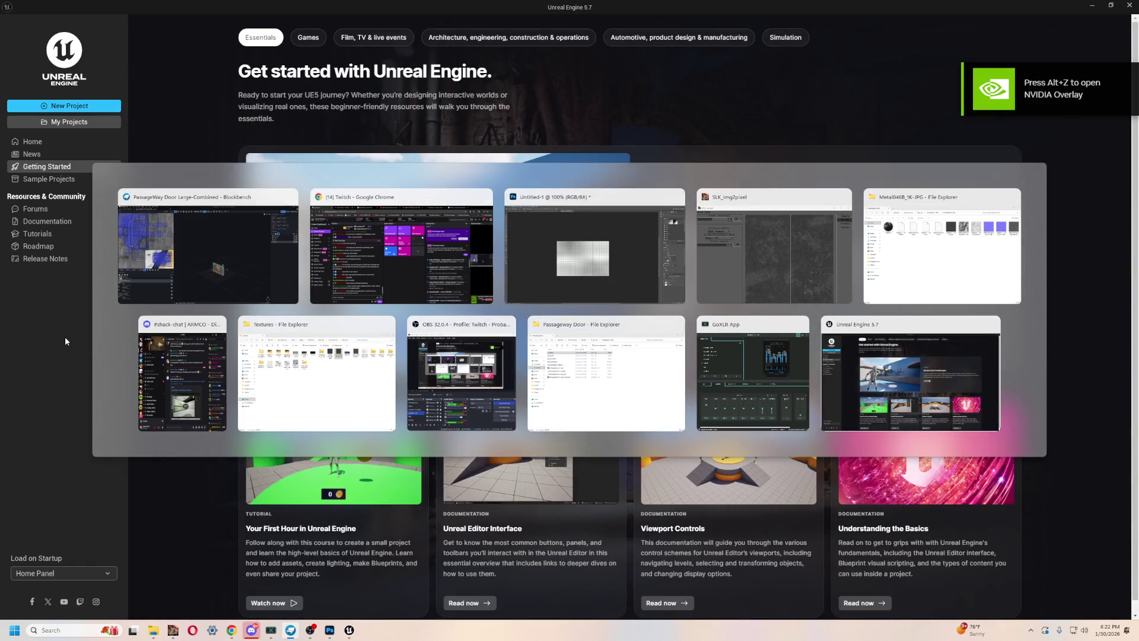
# - Open the Dropship project from My Projects in the Unreal Engine 5.7 project browser
pyautogui.click(65, 340)
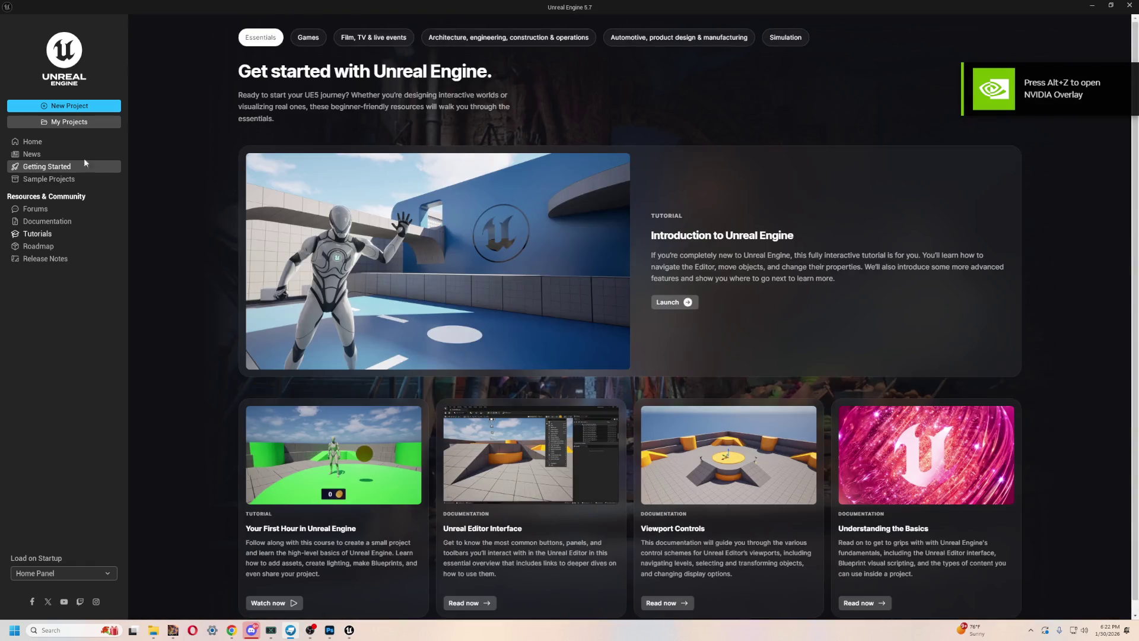
pyautogui.click(49, 178)
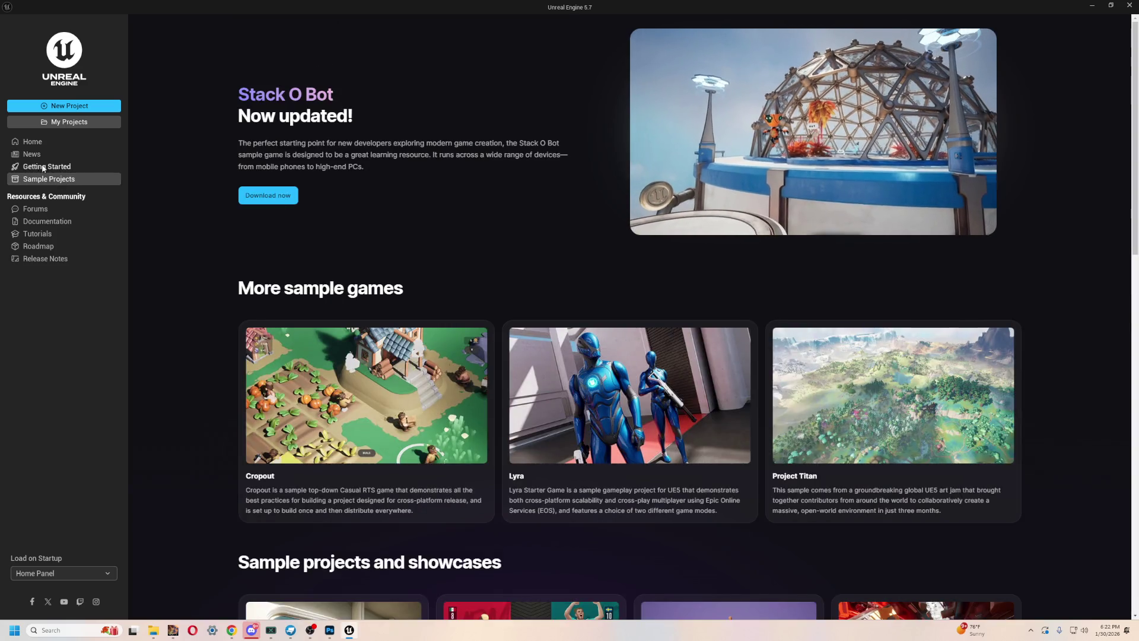
pyautogui.click(48, 166)
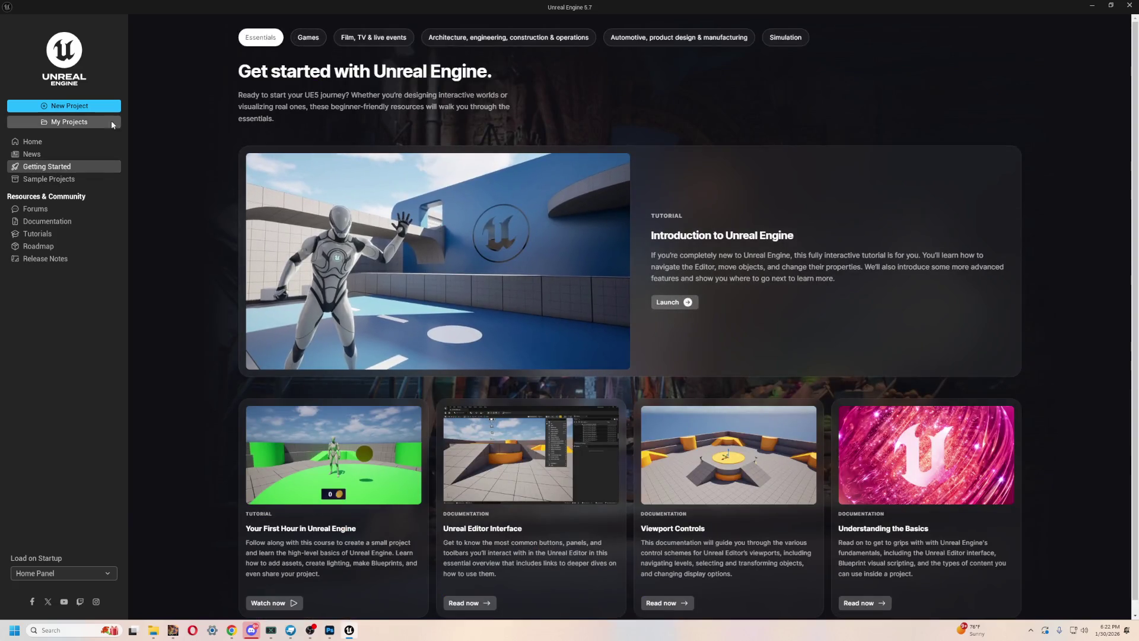
pyautogui.click(79, 125)
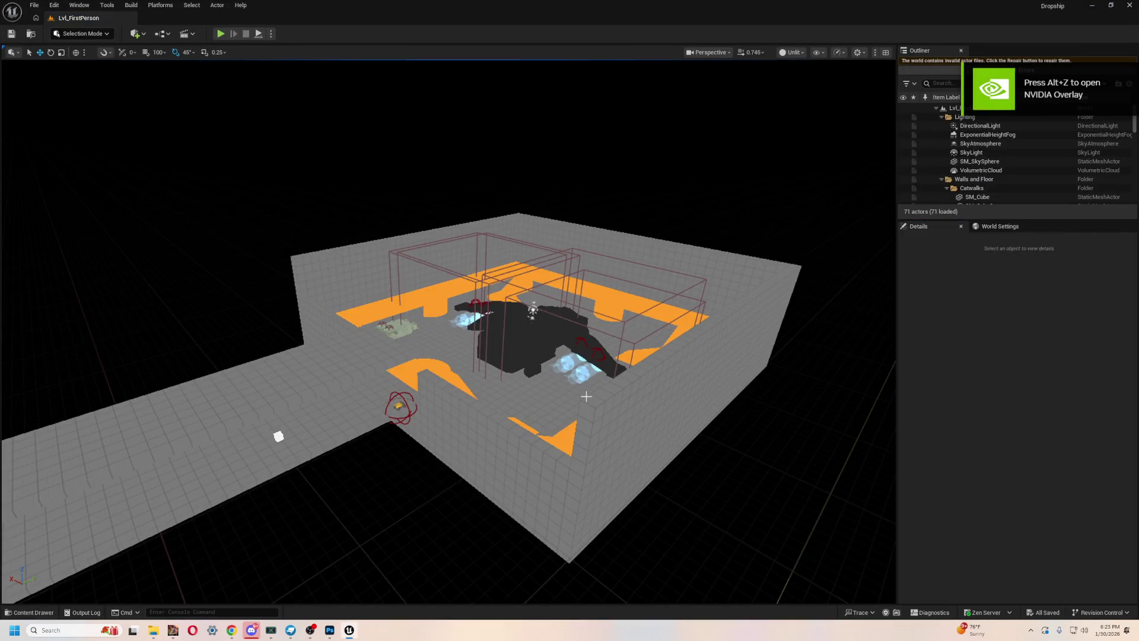
# - Switch the viewport view mode to Lit
pyautogui.hotkey('ctrl', 'space')
pyautogui.hotkey('ctrl', 'space')
pyautogui.click(792, 52)
pyautogui.click(796, 87)
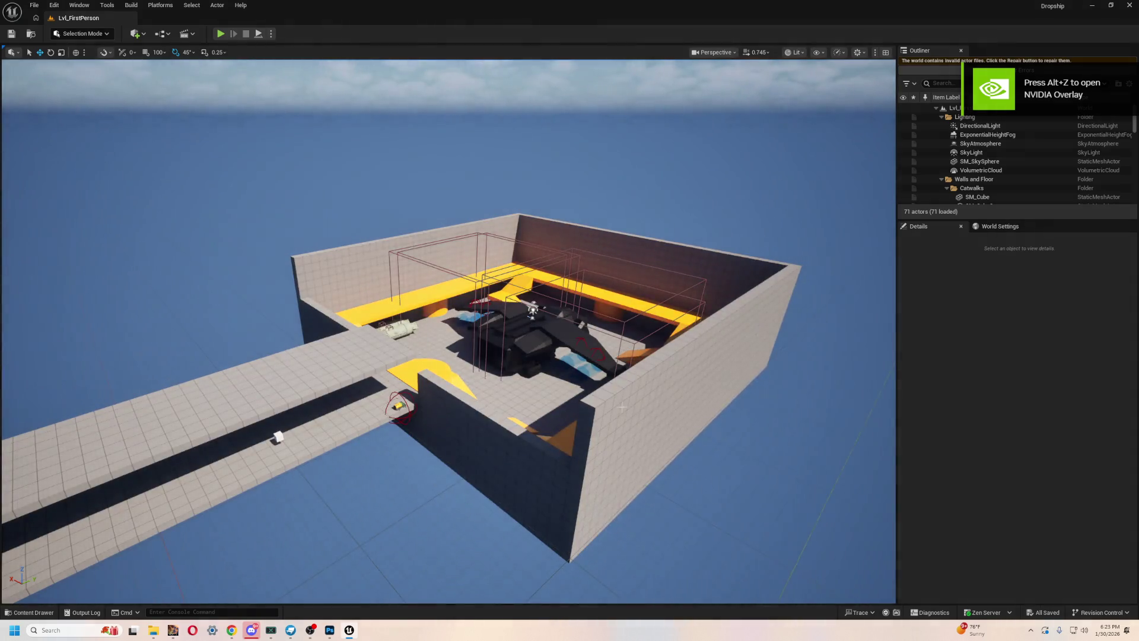
# - Load Level_1 from the Levels folder in the Content Drawer
pyautogui.hotkey('ctrl', 'space')
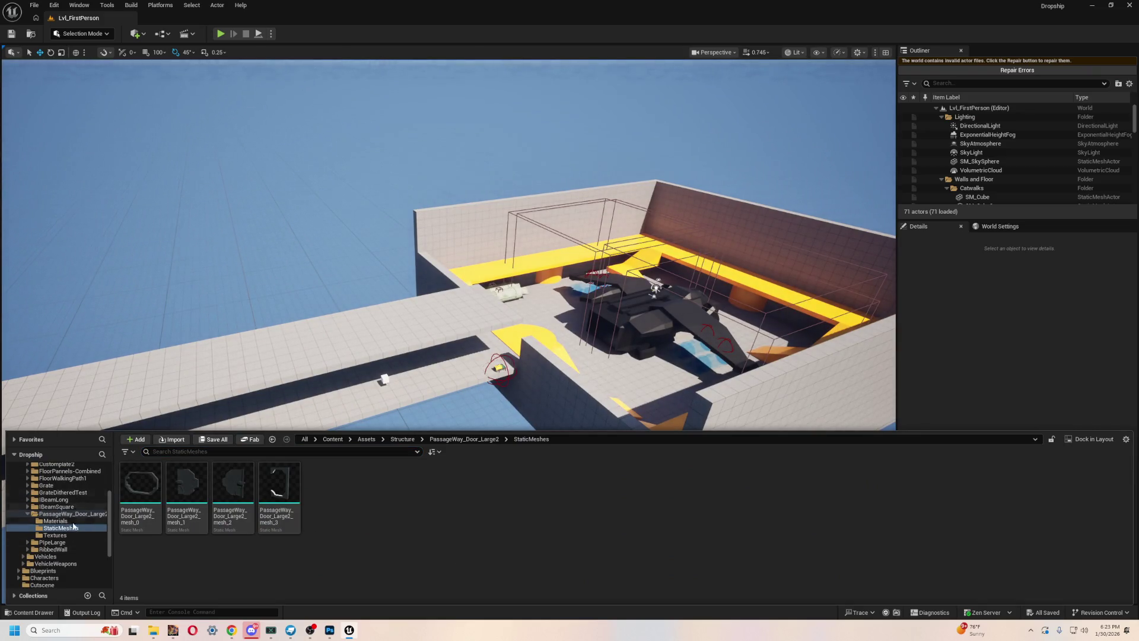
pyautogui.scroll(-3, 59, 578)
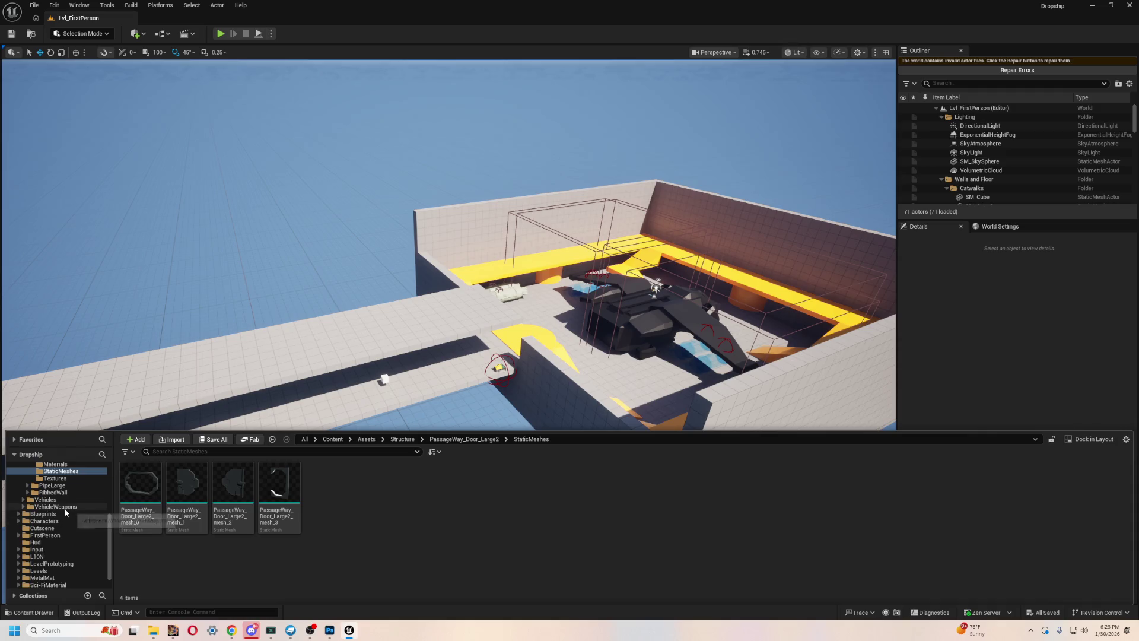
pyautogui.scroll(-2, 57, 549)
pyautogui.click(48, 557)
pyautogui.doubleClick(280, 481)
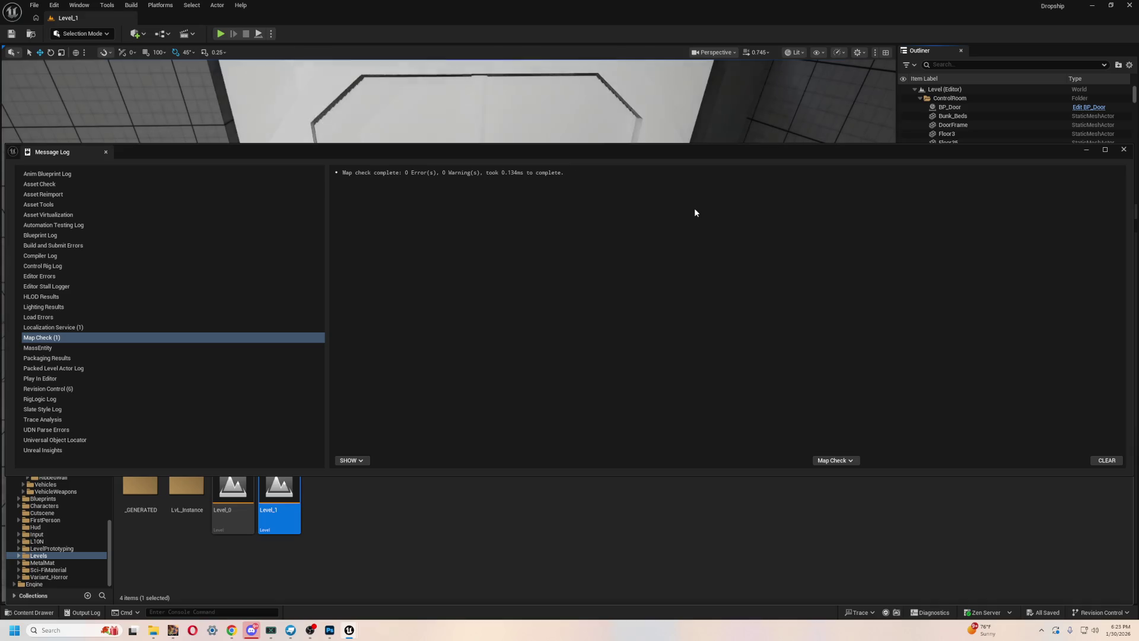
# - Close the map check log, select the door frame and locate its static mesh among the assets
pyautogui.click(1124, 149)
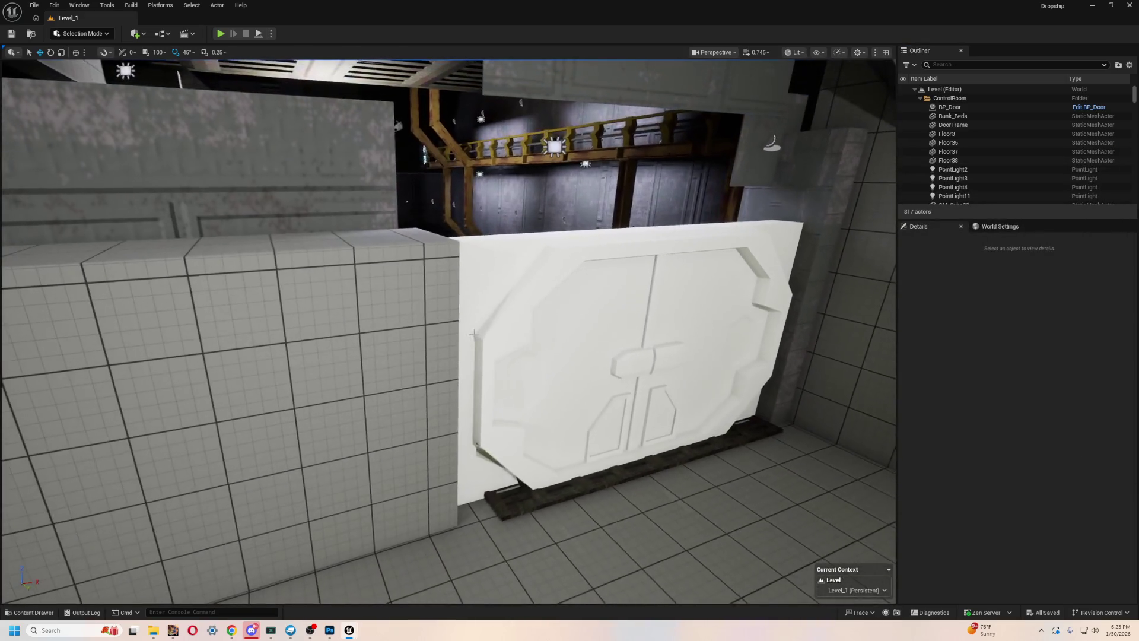
pyautogui.click(623, 356)
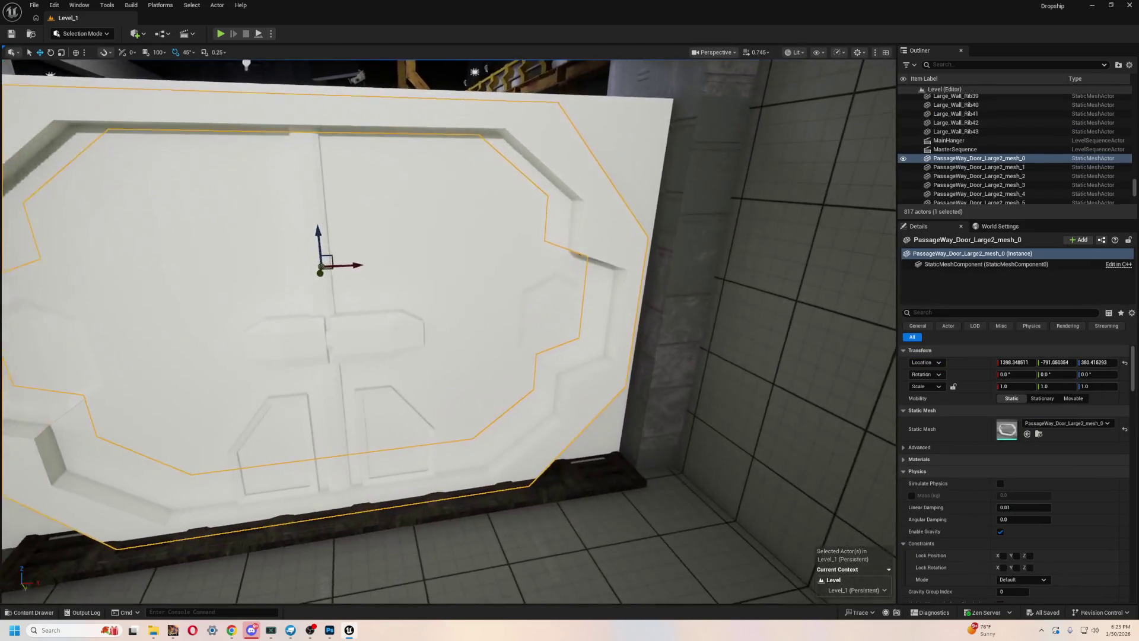
pyautogui.moveTo(449, 331)
pyautogui.mouseDown()
pyautogui.moveTo(386, 367)
pyautogui.moveTo(451, 321)
pyautogui.mouseUp()
pyautogui.hotkey('ctrl', 'space')
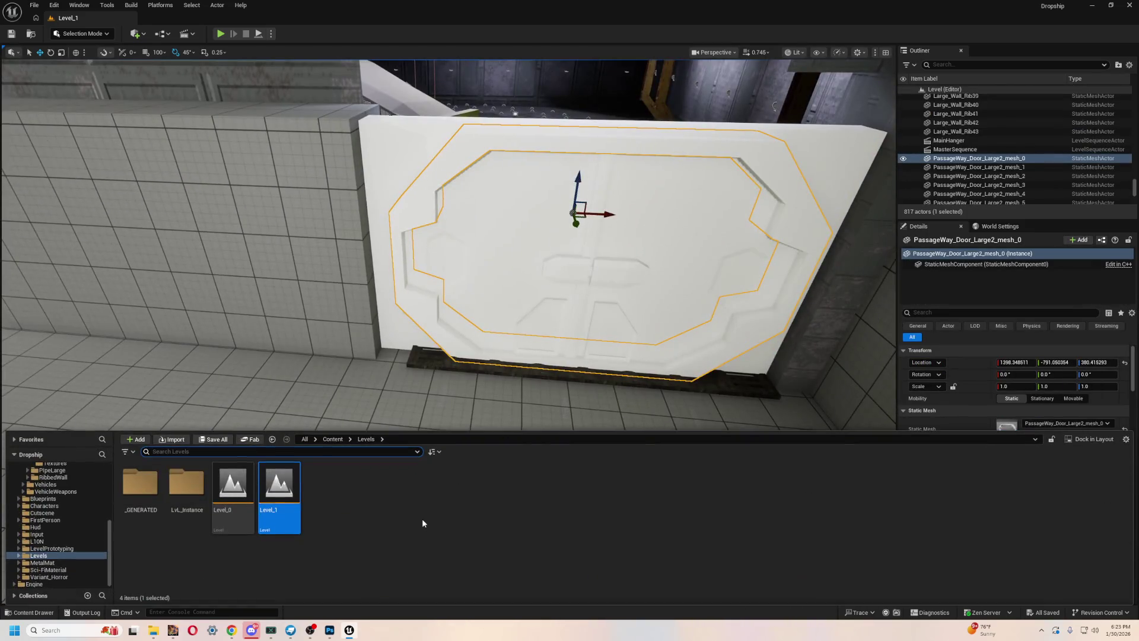
pyautogui.scroll(2, 82, 508)
pyautogui.scroll(4, 81, 508)
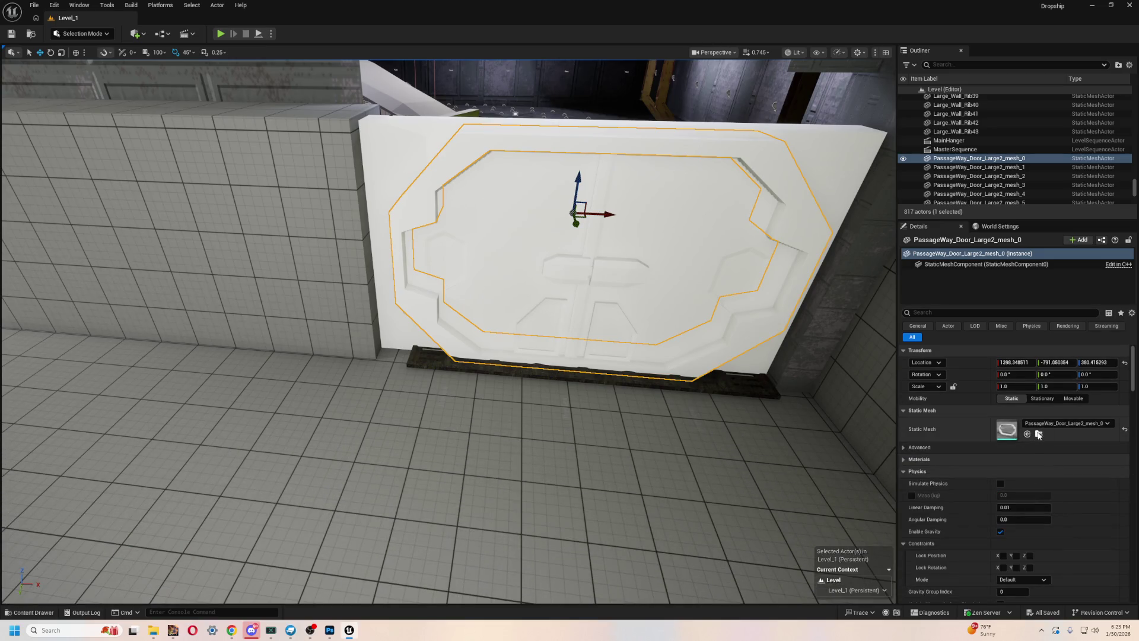
pyautogui.click(1039, 433)
# - Inspect the door's six materials and four textures, ending back in the Materials folder
pyautogui.click(55, 521)
pyautogui.click(382, 485)
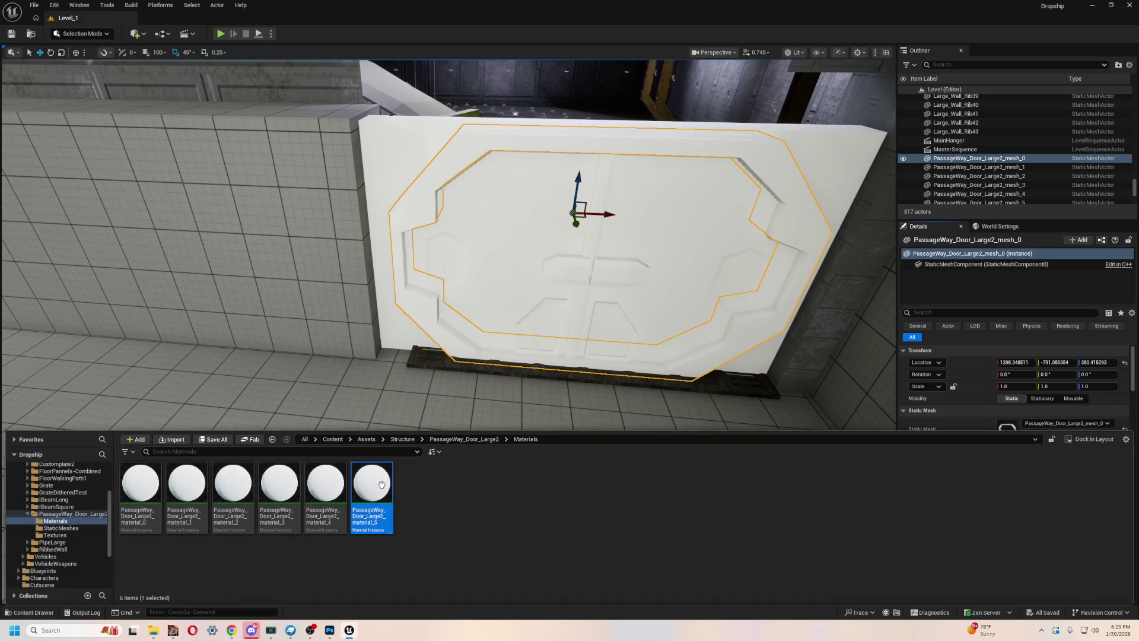
pyautogui.hotkey('ctrl', 'a')
pyautogui.click(547, 494)
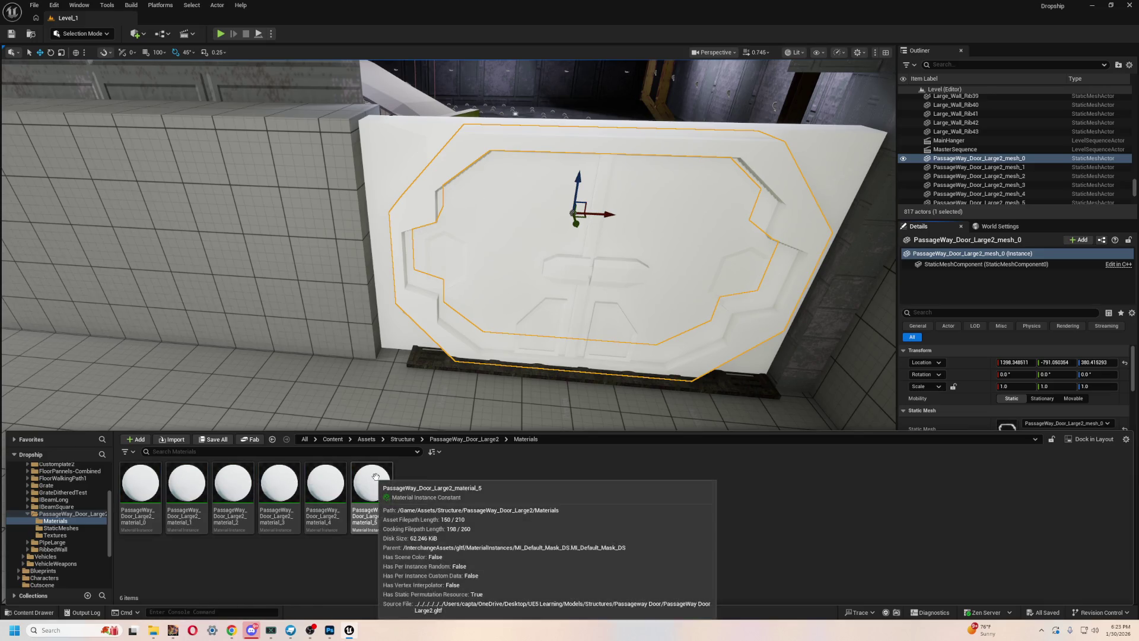
pyautogui.click(325, 501)
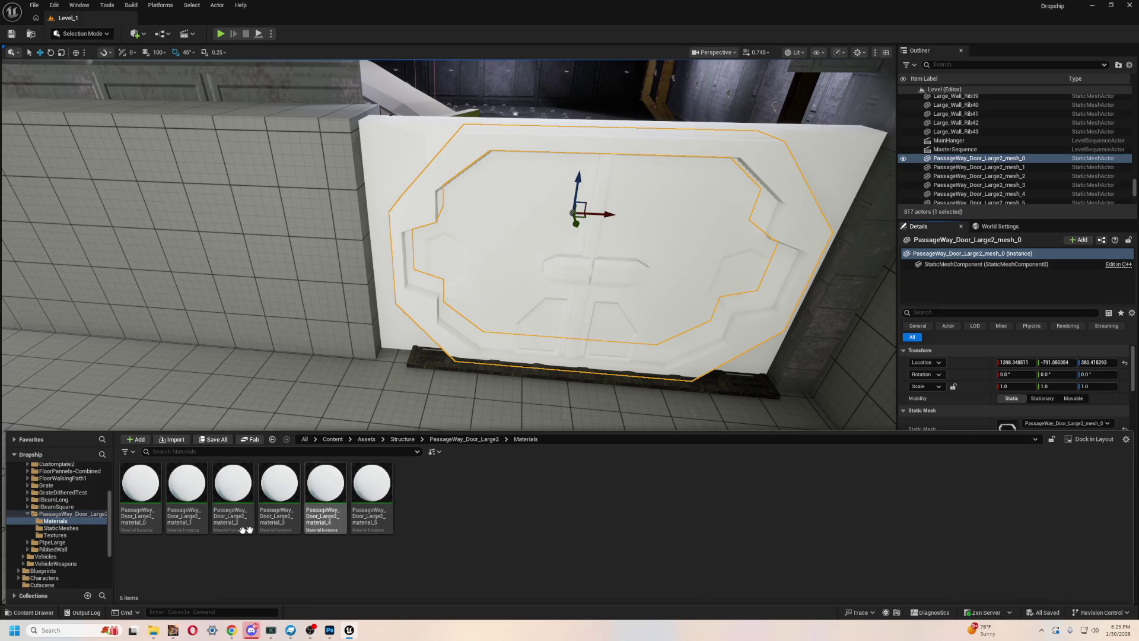
pyautogui.click(69, 534)
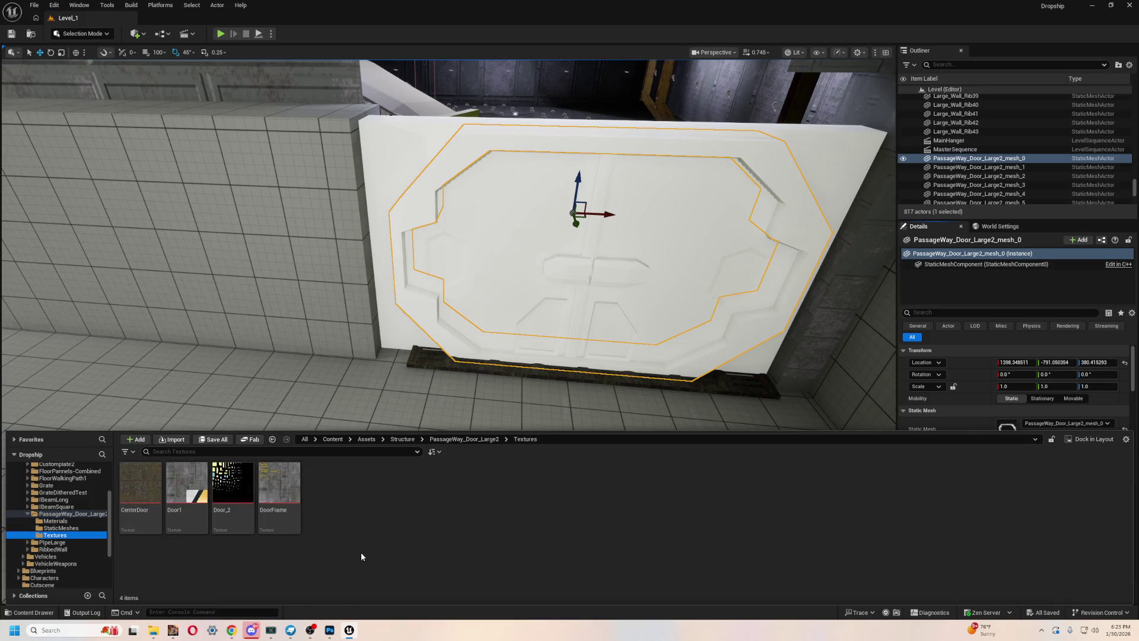
pyautogui.keyDown('shift'); pyautogui.click(274, 486); pyautogui.keyUp('shift')
pyautogui.rightClick(246, 480)
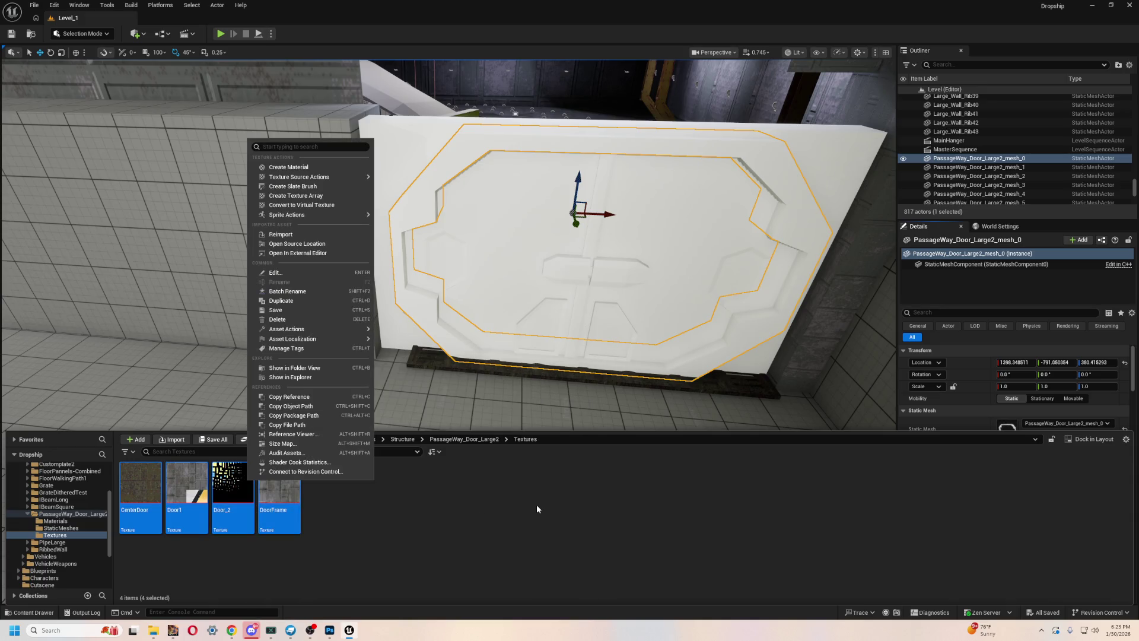
pyautogui.click(537, 509)
pyautogui.click(55, 521)
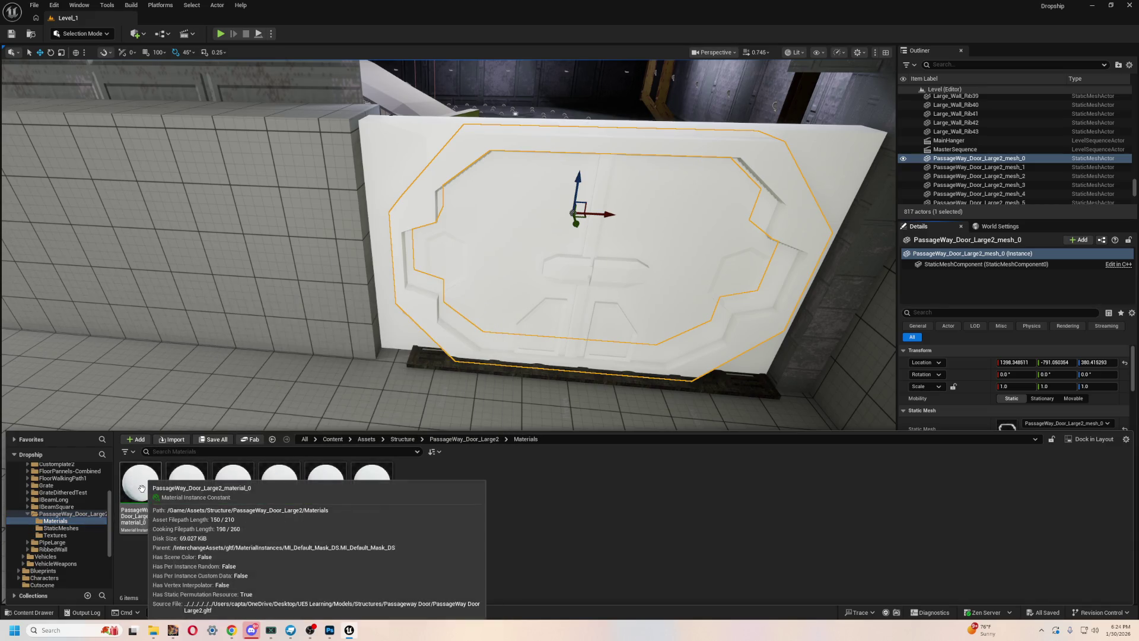
pyautogui.doubleClick(143, 490)
pyautogui.scroll(-10, 565, 382)
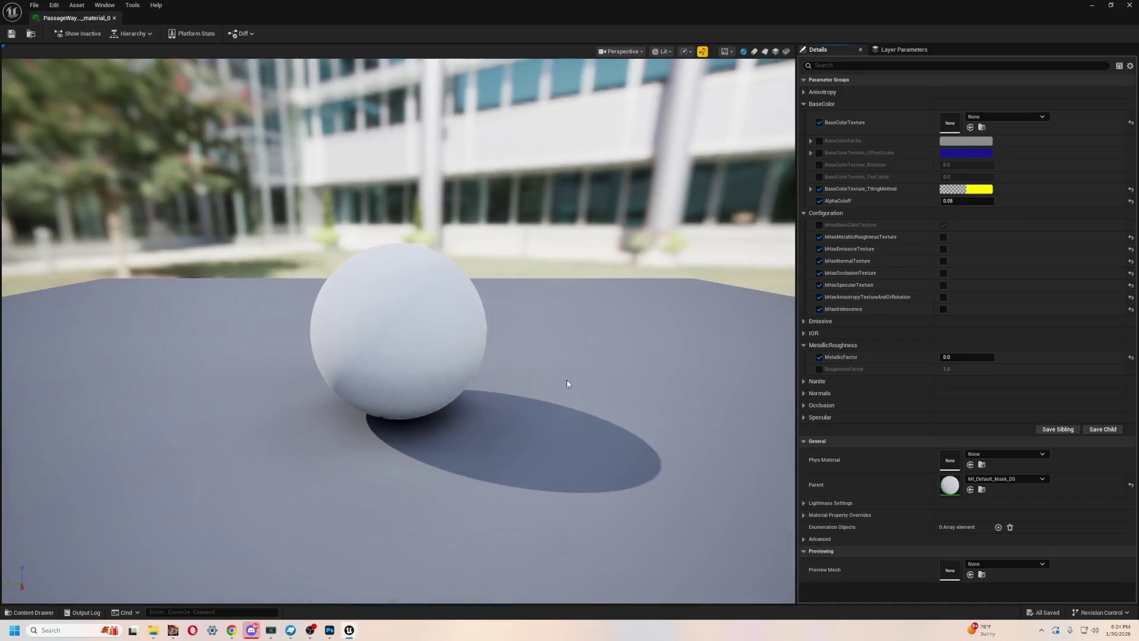
pyautogui.moveTo(522, 331); pyautogui.dragTo(521, 385)
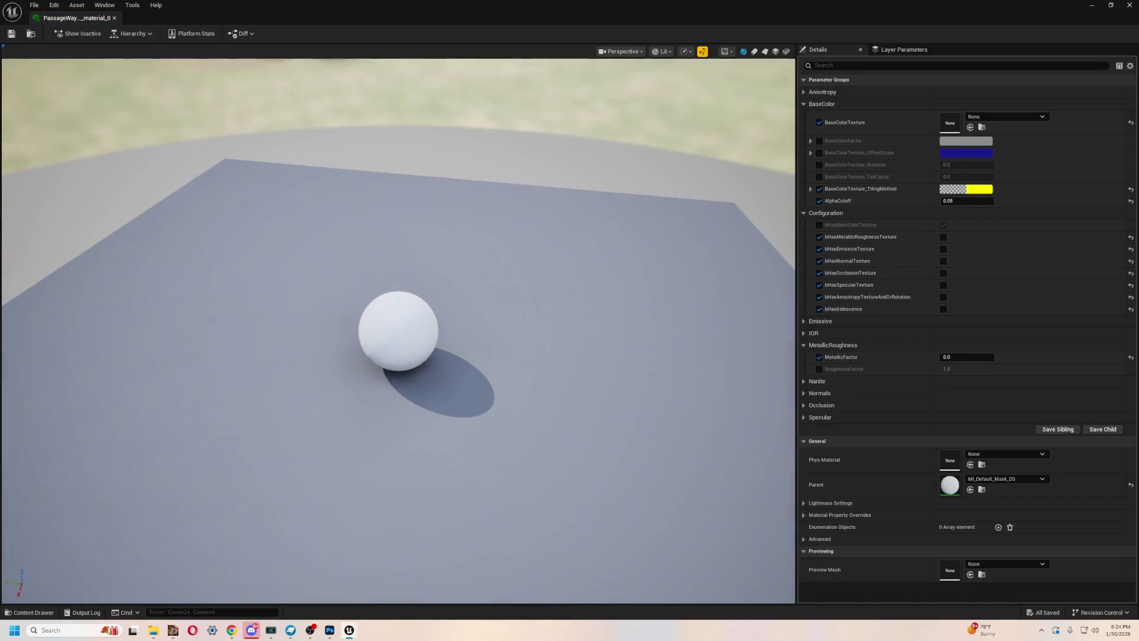
pyautogui.scroll(2, 398, 331)
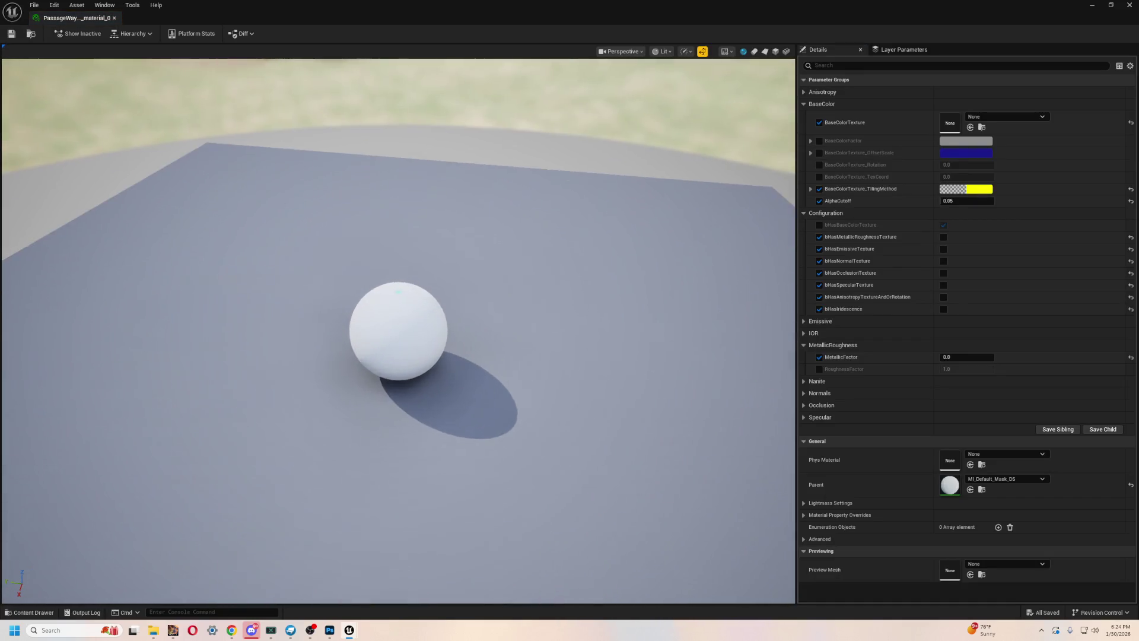
pyautogui.scroll(-2, 399, 330)
pyautogui.scroll(3, 398, 331)
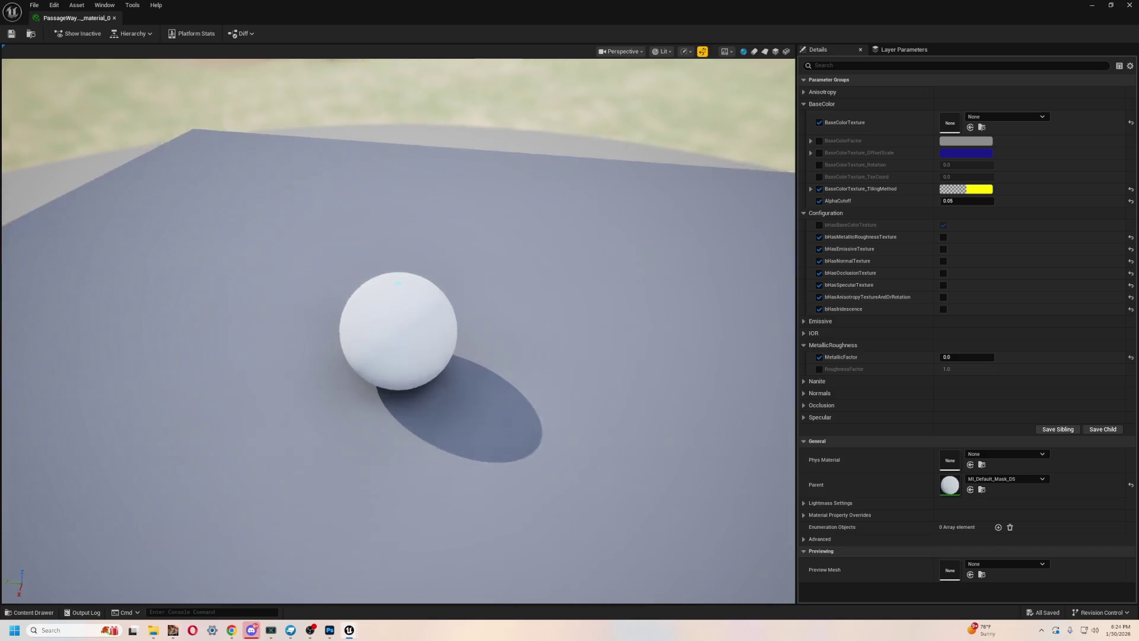
pyautogui.scroll(-2, 399, 331)
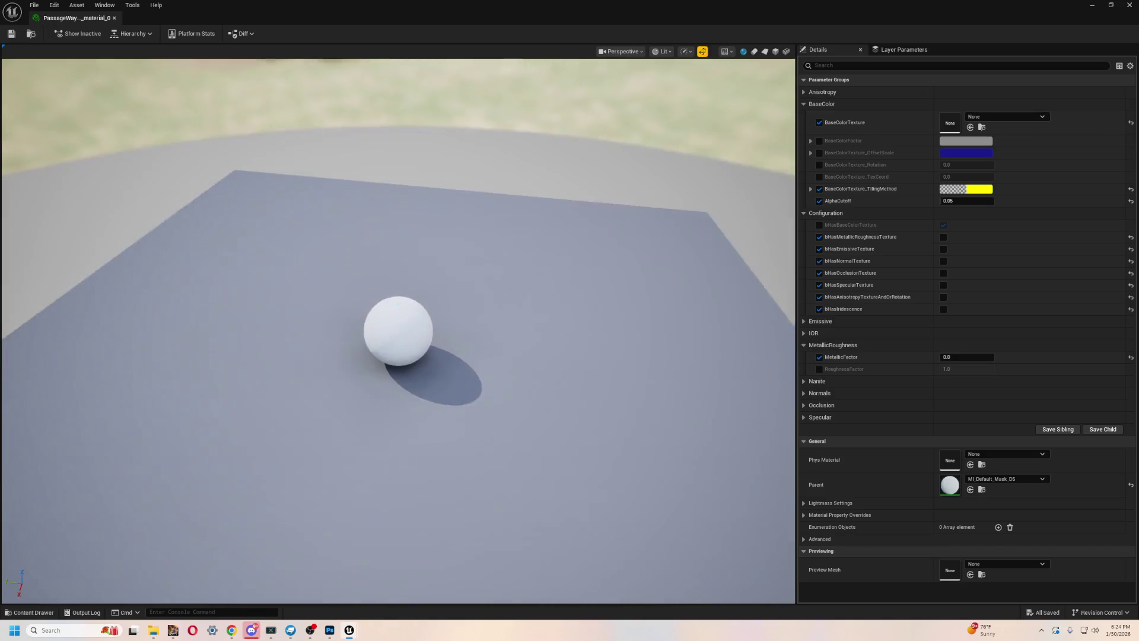
pyautogui.scroll(4, 399, 330)
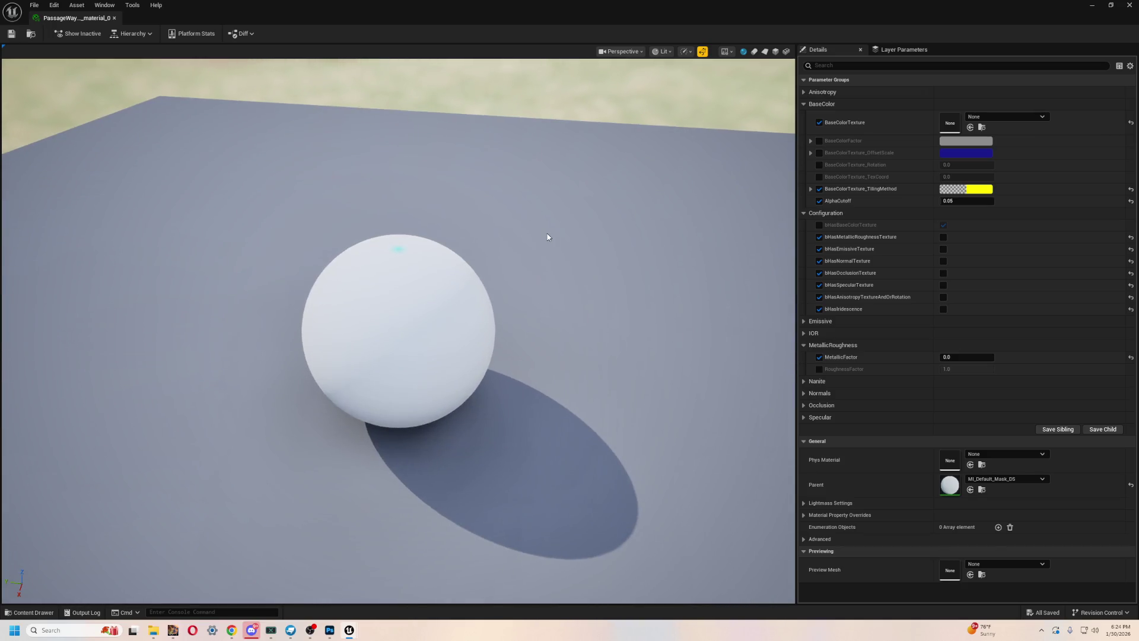
pyautogui.moveTo(547, 237); pyautogui.dragTo(521, 219)
pyautogui.scroll(-3, 496, 222)
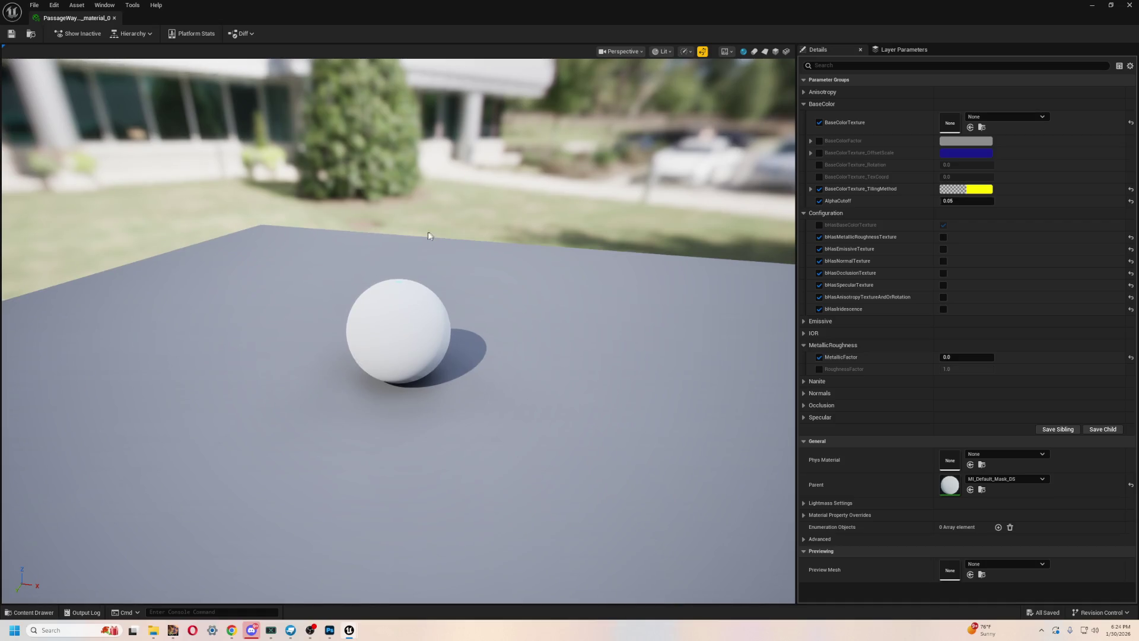
pyautogui.click(115, 19)
pyautogui.moveTo(603, 487)
pyautogui.mouseDown()
pyautogui.moveTo(570, 415)
pyautogui.moveTo(599, 475)
pyautogui.moveTo(588, 428)
pyautogui.moveTo(597, 493)
pyautogui.moveTo(594, 469)
pyautogui.moveTo(599, 476)
pyautogui.mouseUp()
pyautogui.hotkey('ctrl', 'space')
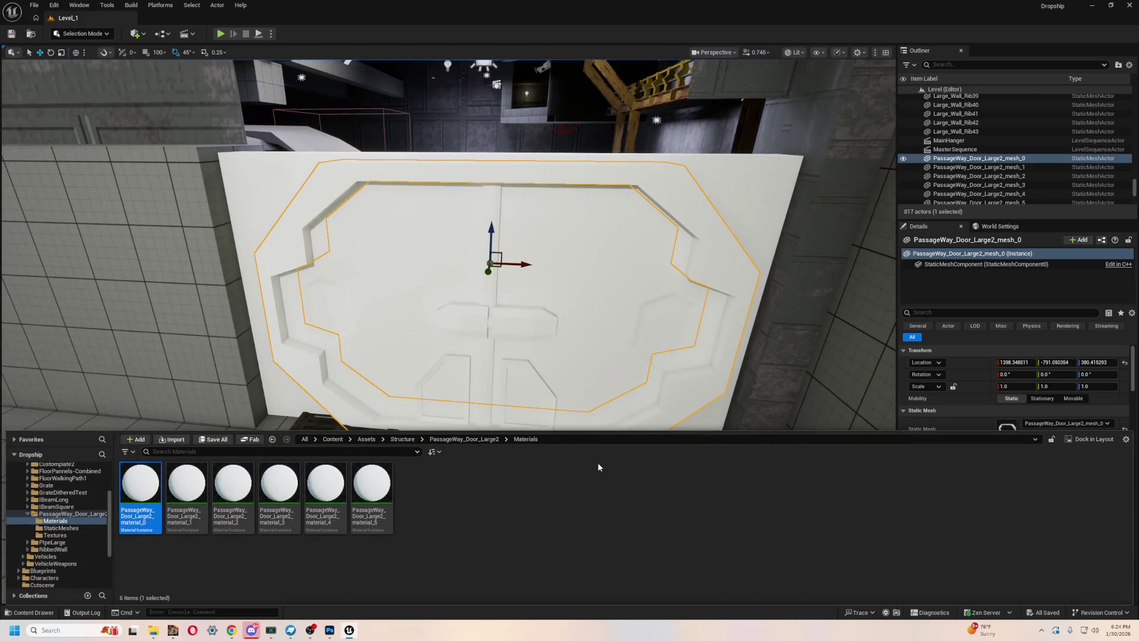
# - Select all four textures in the door's Textures folder and create a material from each
pyautogui.click(325, 485)
pyautogui.click(278, 485)
pyautogui.click(186, 486)
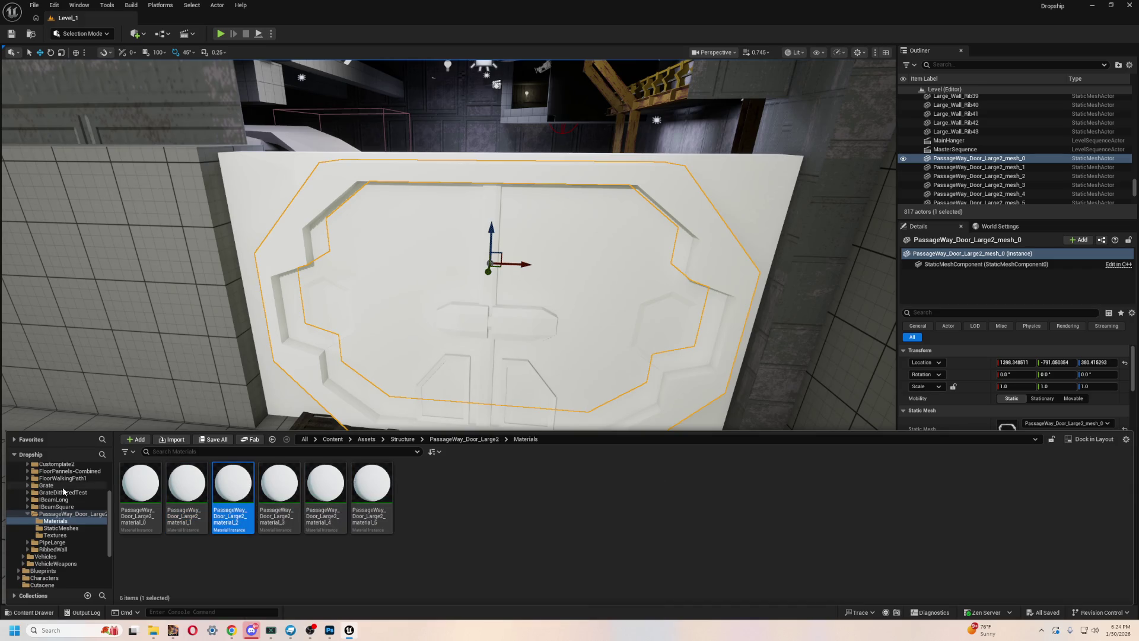
pyautogui.moveTo(129, 472)
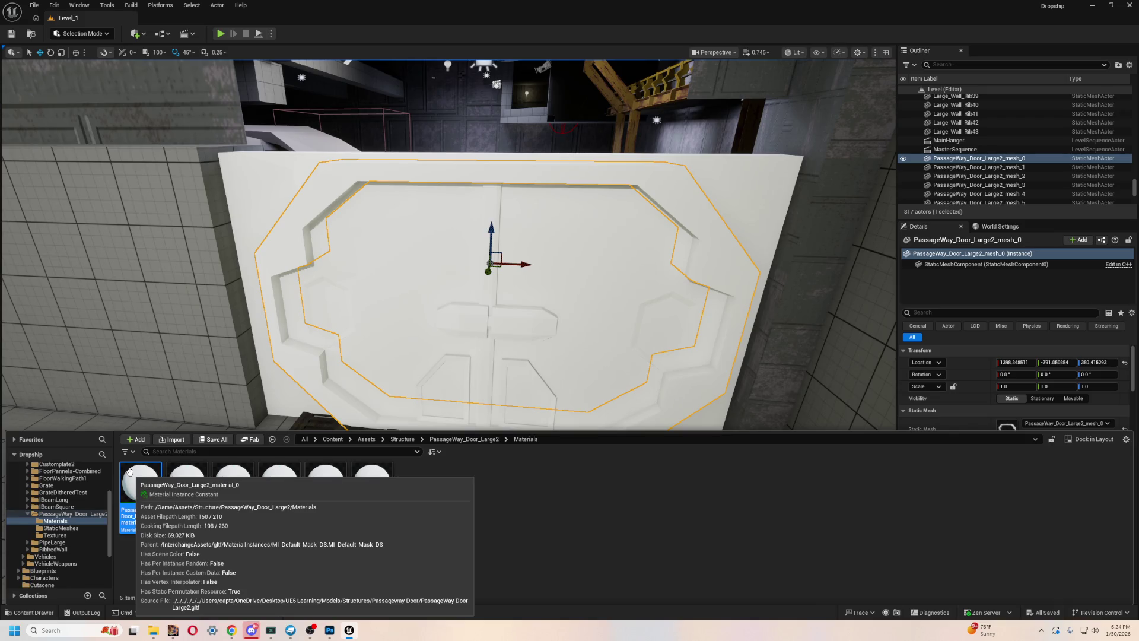
pyautogui.click(80, 536)
pyautogui.hotkey('ctrl', 'a')
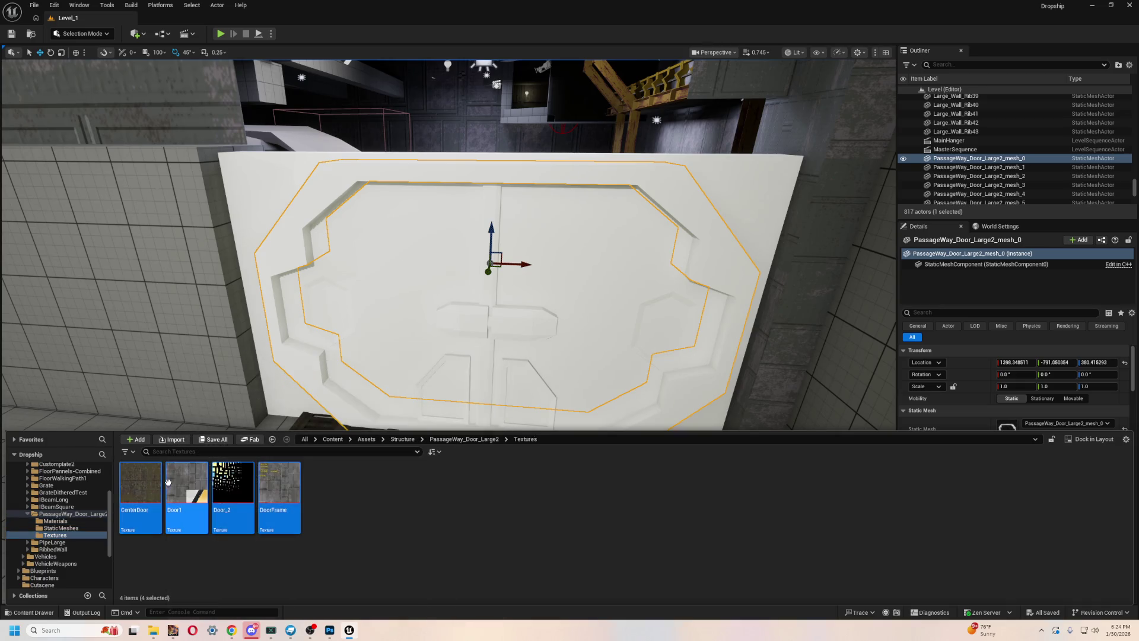
pyautogui.rightClick(194, 498)
pyautogui.click(260, 165)
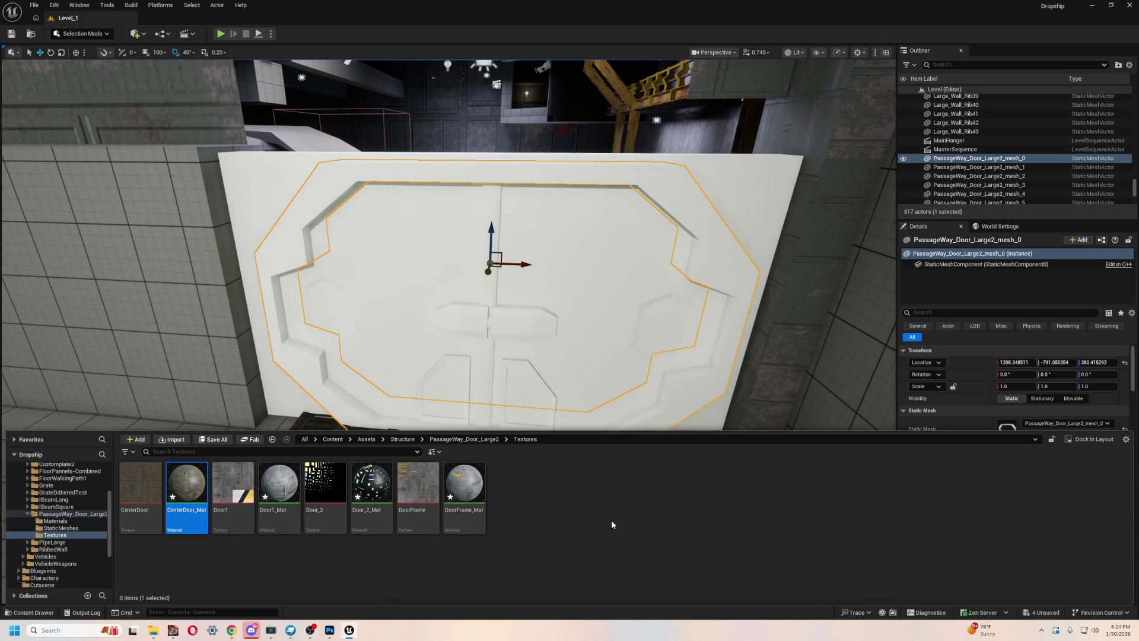
# - Switch to Blockbench and orbit to a front view of the door model
pyautogui.hotkey('alt', 'Tab')
pyautogui.moveTo(546, 422); pyautogui.dragTo(486, 361)
pyautogui.scroll(8, 533, 516)
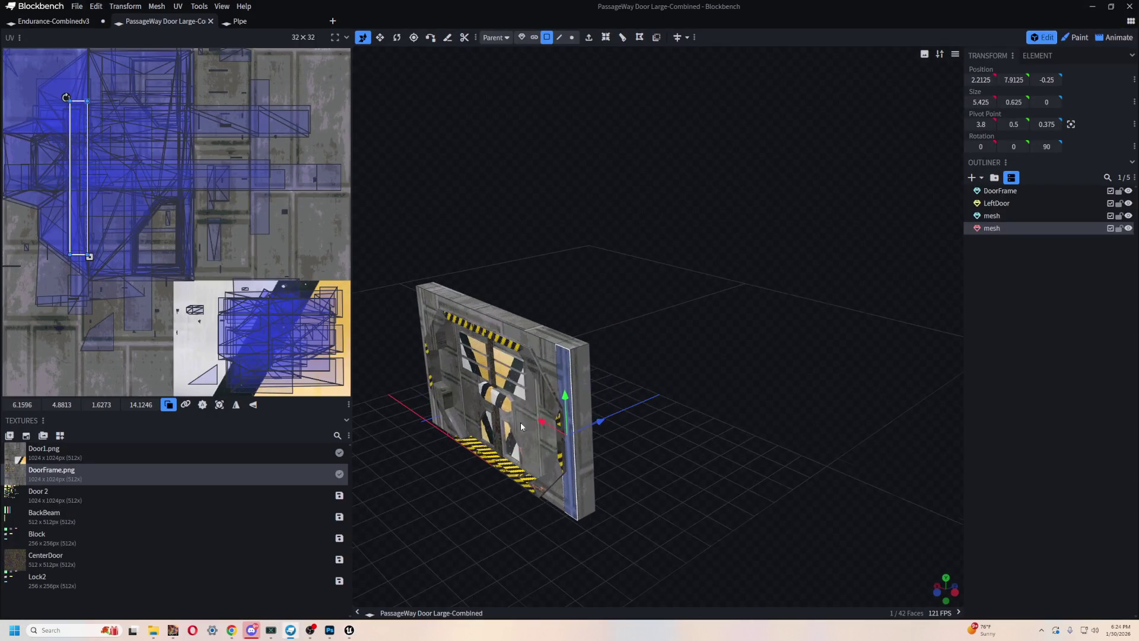
# - Orbit and zoom around the door model, ending on a side view
pyautogui.moveTo(653, 397)
pyautogui.mouseDown()
pyautogui.moveTo(847, 433)
pyautogui.moveTo(627, 438)
pyautogui.mouseUp()
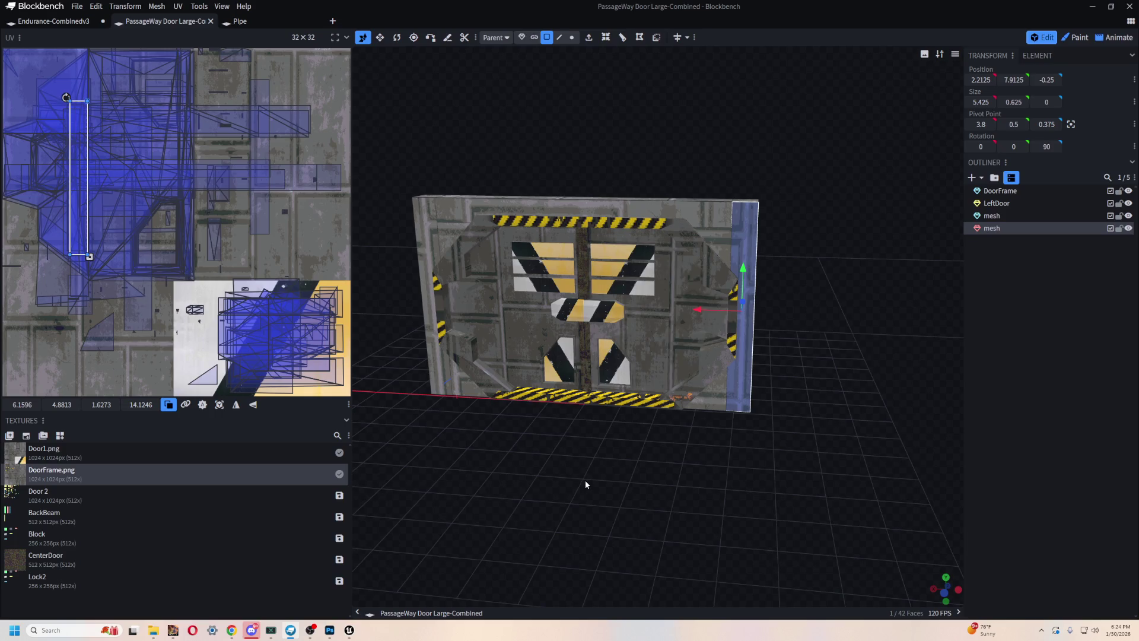
pyautogui.moveTo(575, 485)
pyautogui.mouseDown()
pyautogui.moveTo(661, 475)
pyautogui.moveTo(681, 524)
pyautogui.moveTo(659, 516)
pyautogui.moveTo(691, 542)
pyautogui.moveTo(705, 530)
pyautogui.mouseUp()
pyautogui.scroll(5, 636, 497)
pyautogui.scroll(-3, 635, 496)
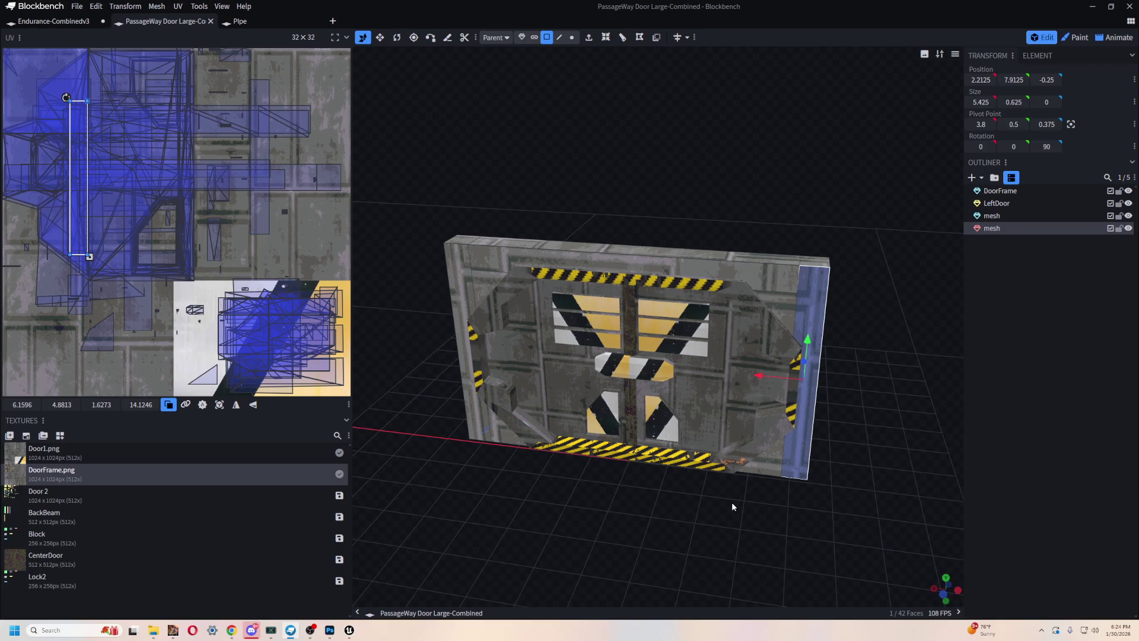
pyautogui.scroll(5, 731, 502)
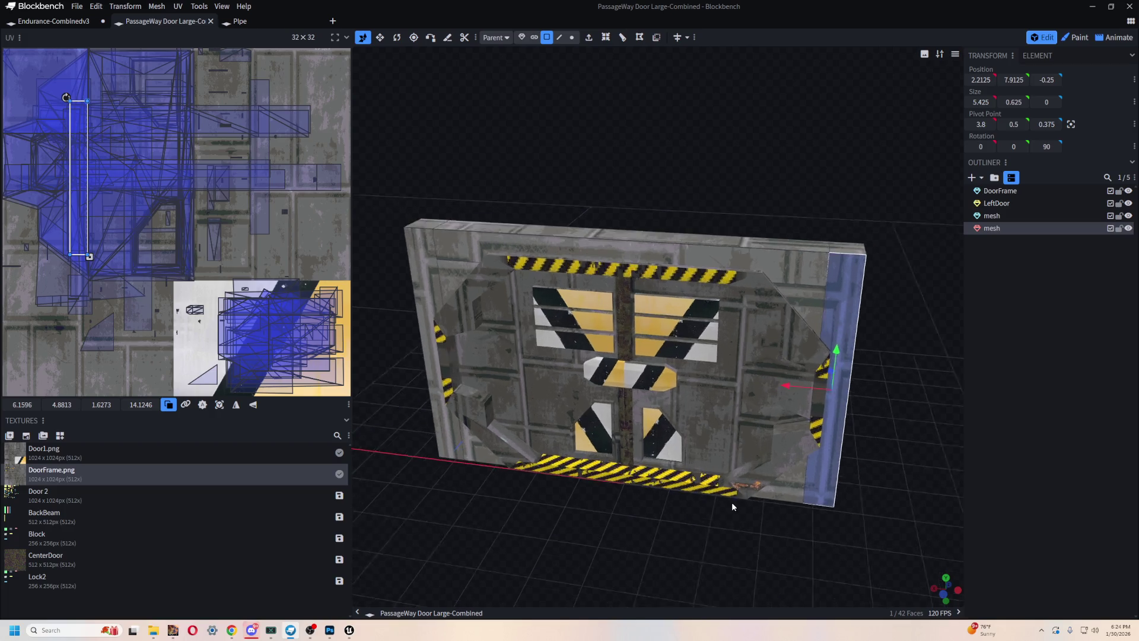
pyautogui.scroll(-5, 748, 363)
pyautogui.moveTo(749, 363)
pyautogui.mouseDown()
pyautogui.moveTo(679, 529)
pyautogui.moveTo(593, 528)
pyautogui.moveTo(712, 519)
pyautogui.mouseUp()
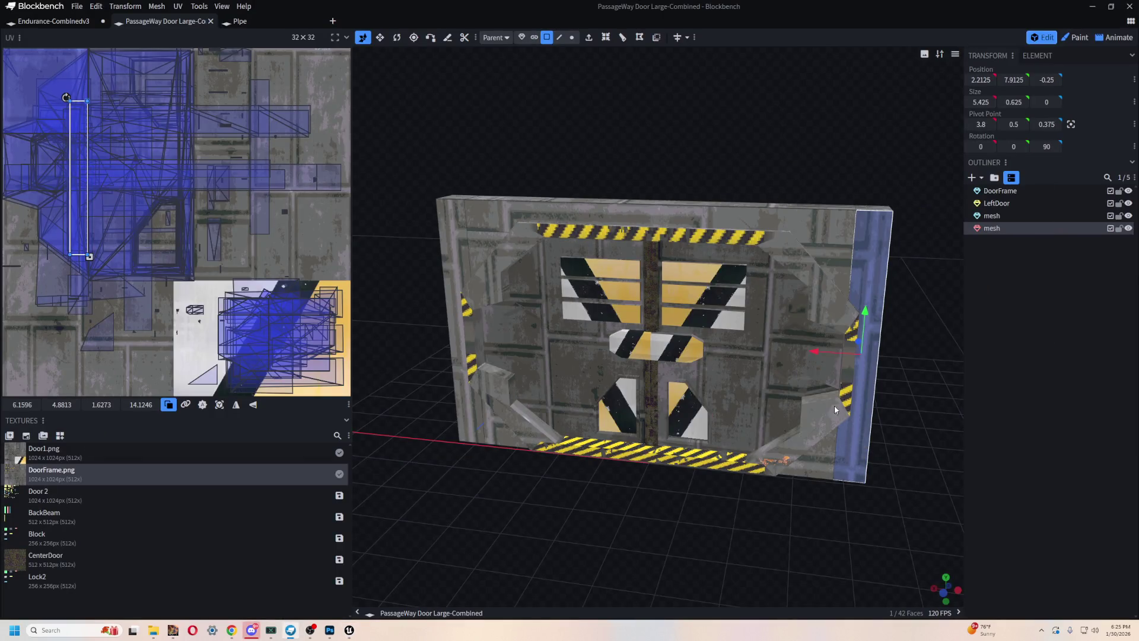
# - Step through the left and top frame strips, select the other door mesh, and return to Unreal
pyautogui.hotkey('ctrl', 'z')
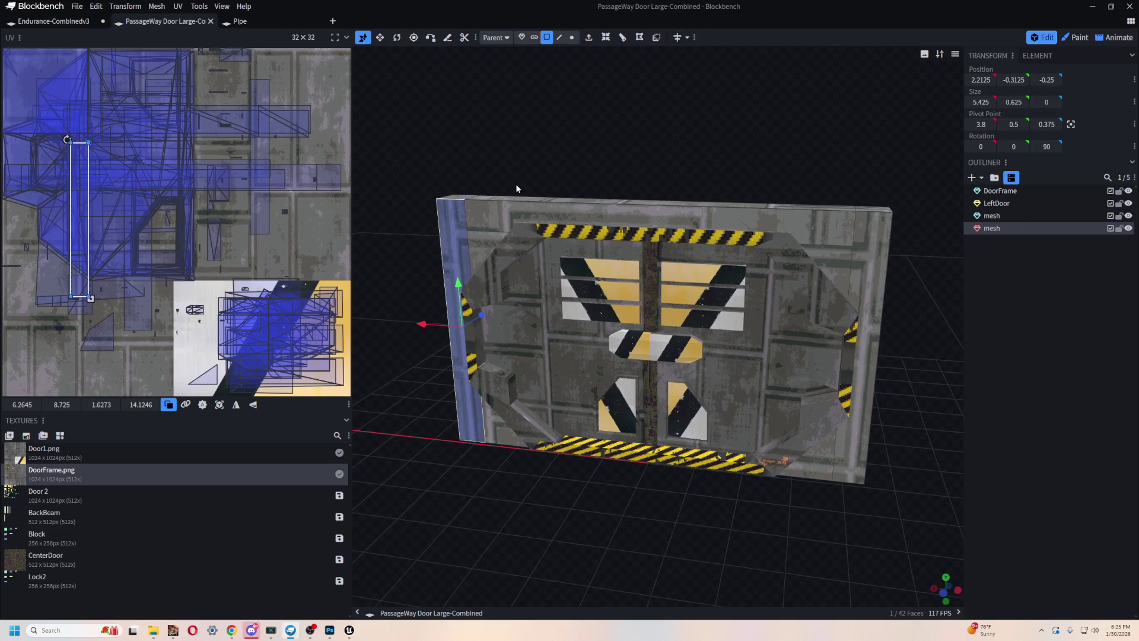
pyautogui.hotkey('ctrl', 'z')
pyautogui.click(1052, 227)
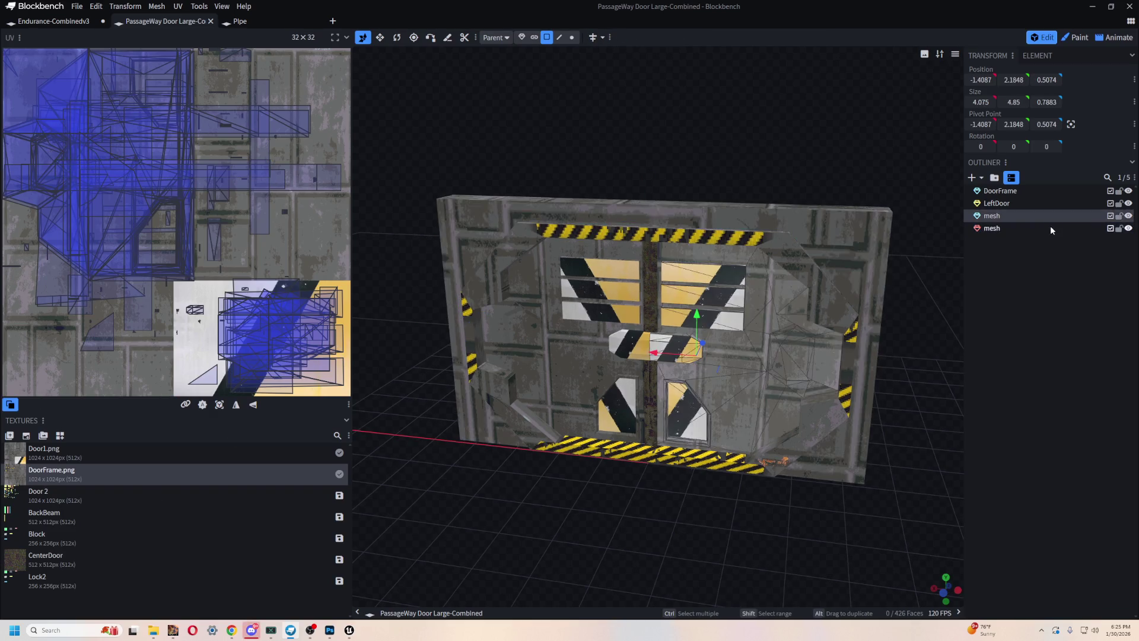
pyautogui.click(1038, 214)
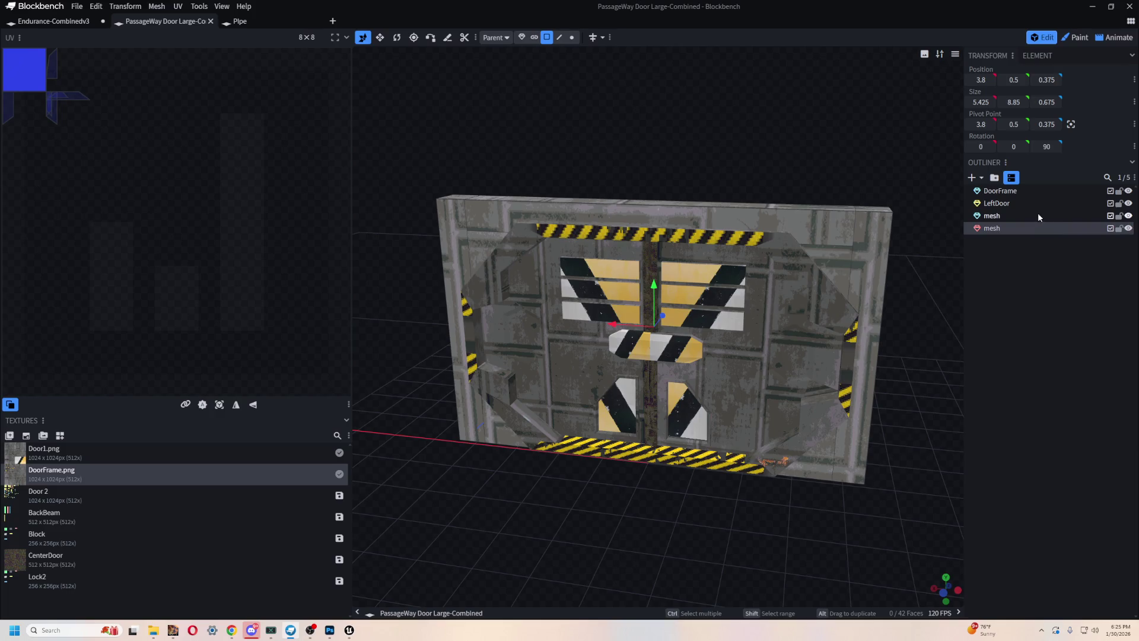
pyautogui.hotkey('alt', 'Tab')
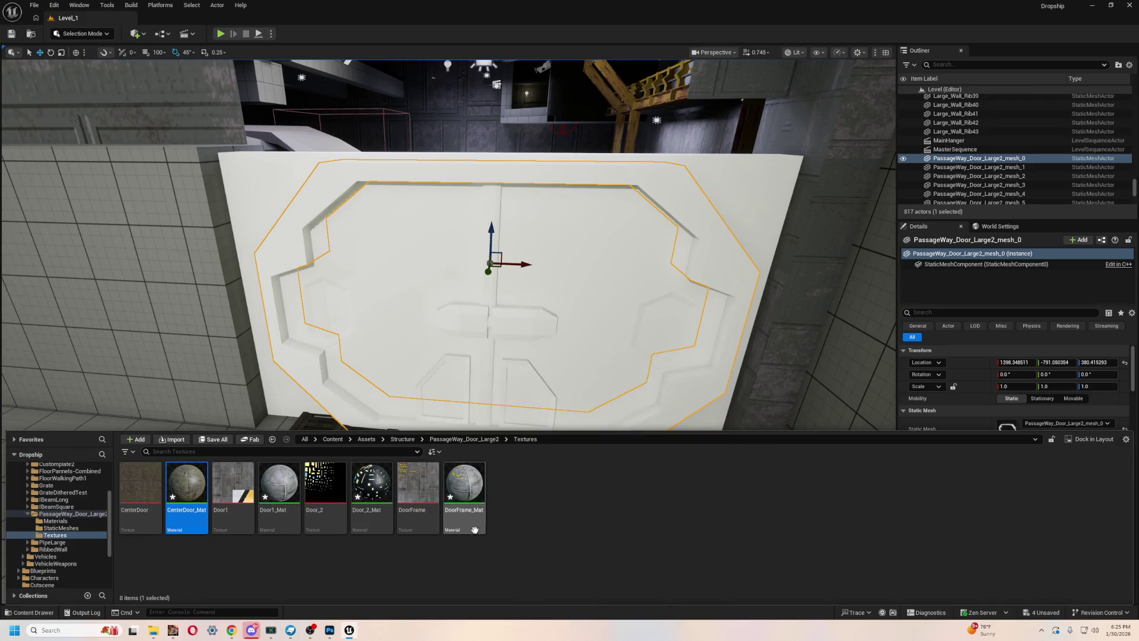
# - Apply DoorFrame_Mat to the door frame, then force-delete the eight selected textures and materials
pyautogui.moveTo(464, 484); pyautogui.dragTo(257, 178)
pyautogui.moveTo(454, 306)
pyautogui.mouseDown()
pyautogui.moveTo(474, 306)
pyautogui.moveTo(468, 261)
pyautogui.moveTo(451, 279)
pyautogui.moveTo(469, 249)
pyautogui.moveTo(463, 297)
pyautogui.moveTo(439, 279)
pyautogui.moveTo(291, 492)
pyautogui.moveTo(362, 397)
pyautogui.mouseUp()
pyautogui.hotkey('ctrl', 'space')
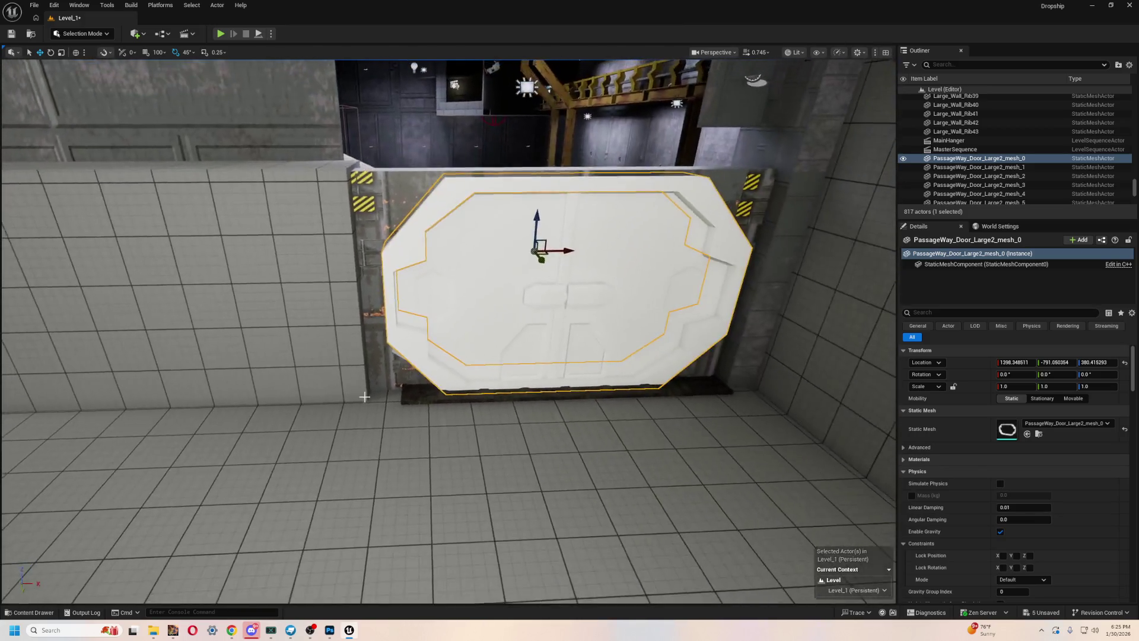
pyautogui.hotkey('ctrl', 'space')
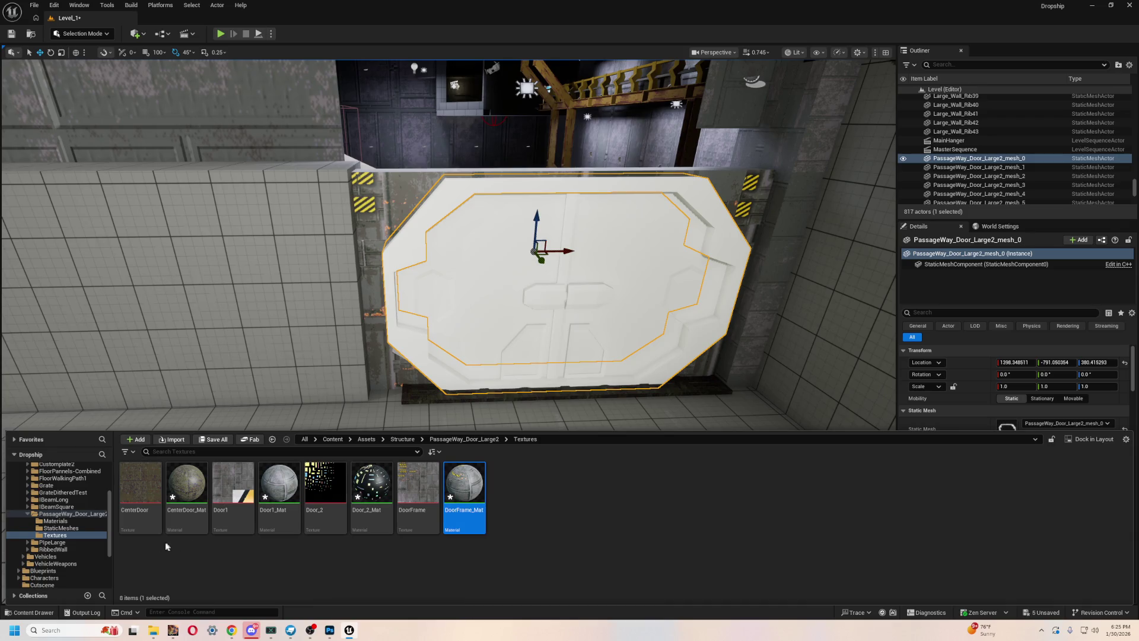
pyautogui.hotkey('ctrl', 'a')
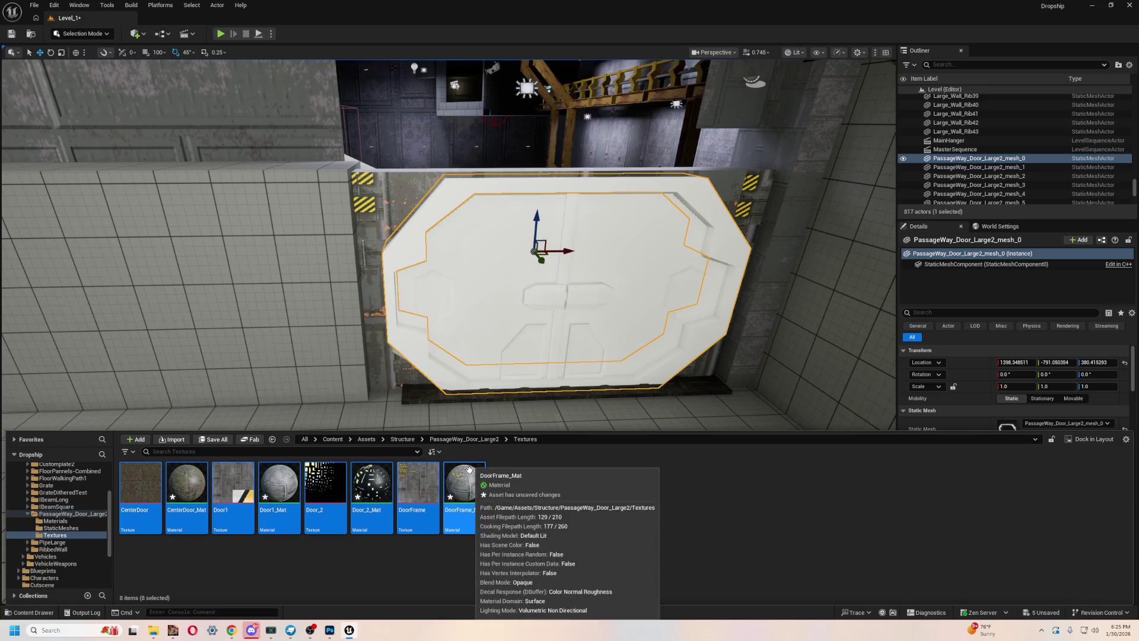
pyautogui.press('Delete')
pyautogui.click(528, 457)
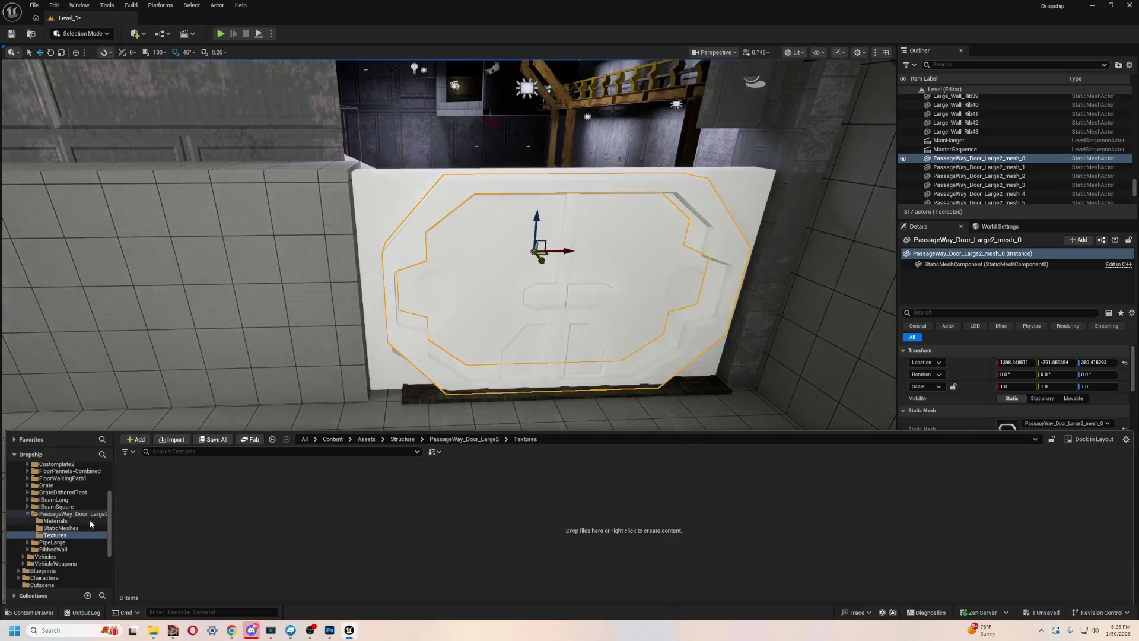
# - Force-delete the four old door static meshes in StaticMeshes
pyautogui.click(79, 528)
pyautogui.click(141, 483)
pyautogui.keyDown('shift'); pyautogui.click(257, 493); pyautogui.keyUp('shift')
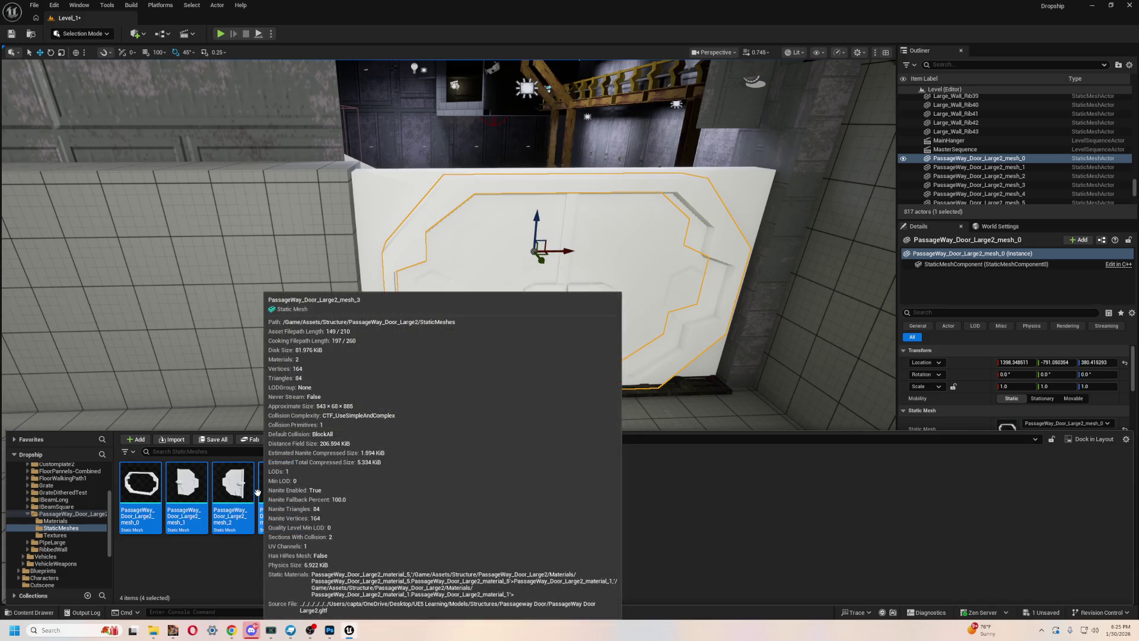
pyautogui.press('Delete')
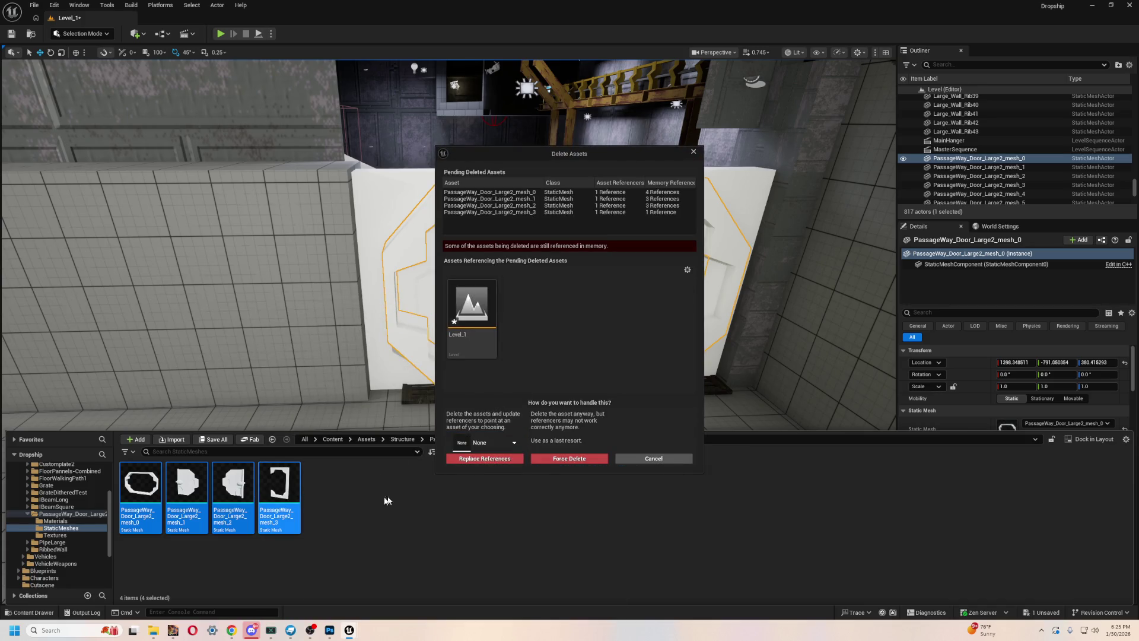
pyautogui.click(549, 460)
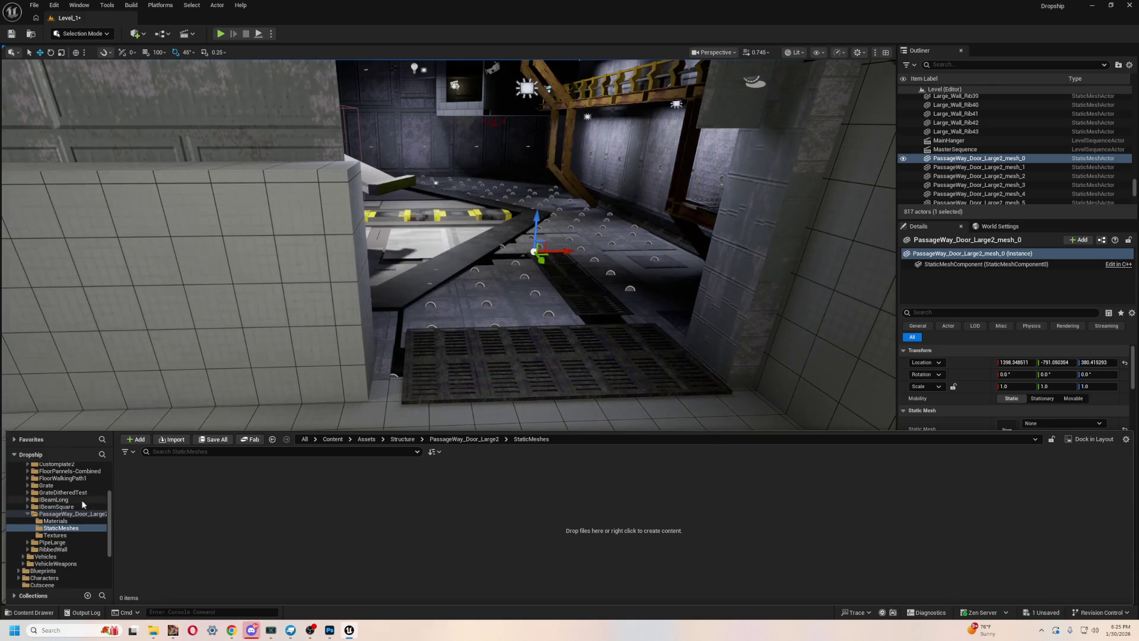
# - Delete the six door materials in the Materials folder
pyautogui.click(55, 520)
pyautogui.click(140, 484)
pyautogui.keyDown('shift'); pyautogui.click(371, 484); pyautogui.keyUp('shift')
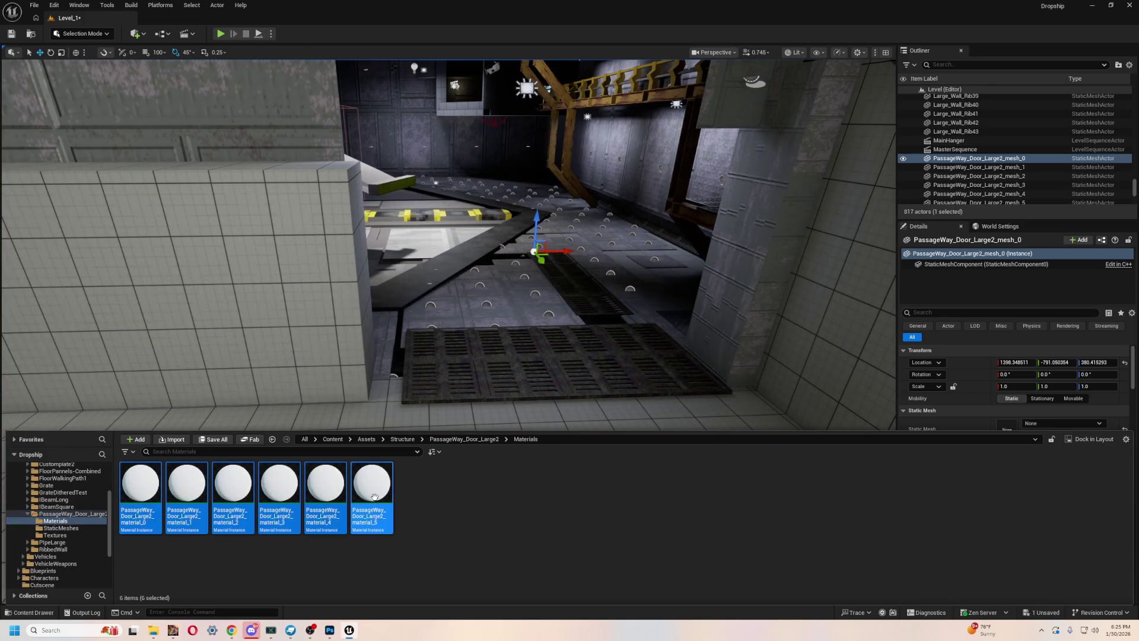
pyautogui.press('Delete')
pyautogui.click(508, 459)
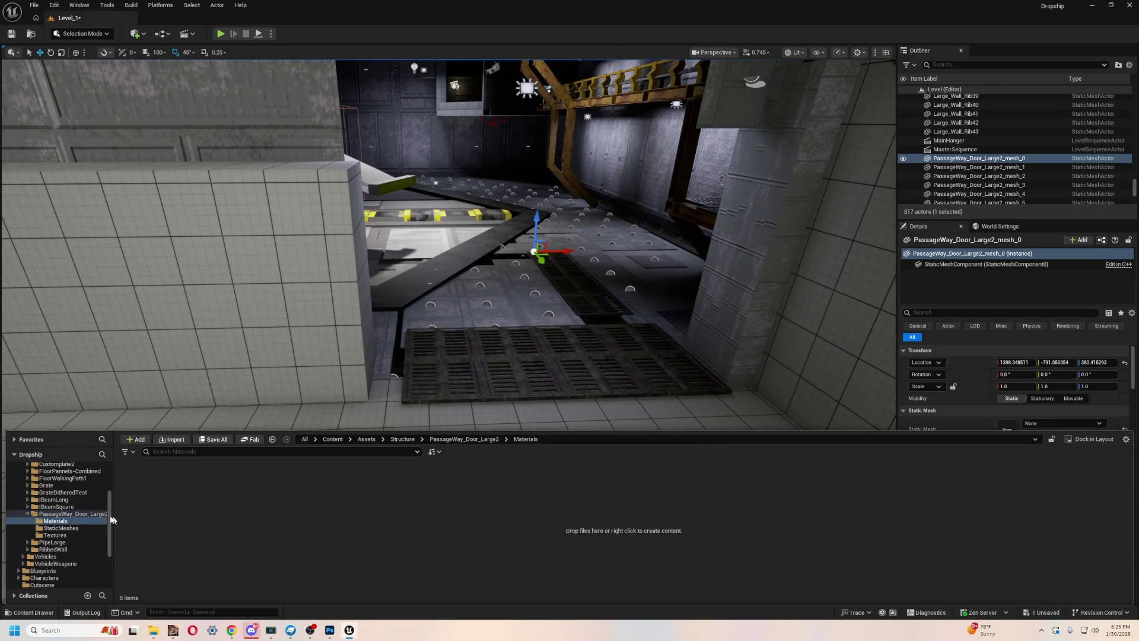
# - Delete the PassageWay_Door_Large2 folder and open the Structure folder
pyautogui.click(62, 513)
pyautogui.press('Delete')
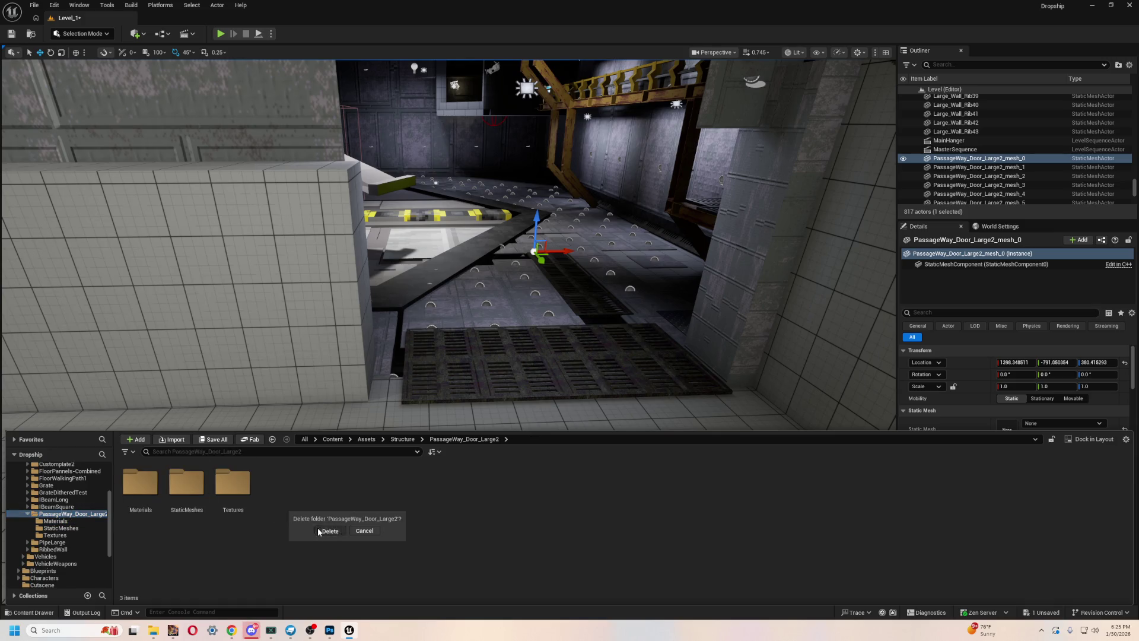
pyautogui.click(319, 531)
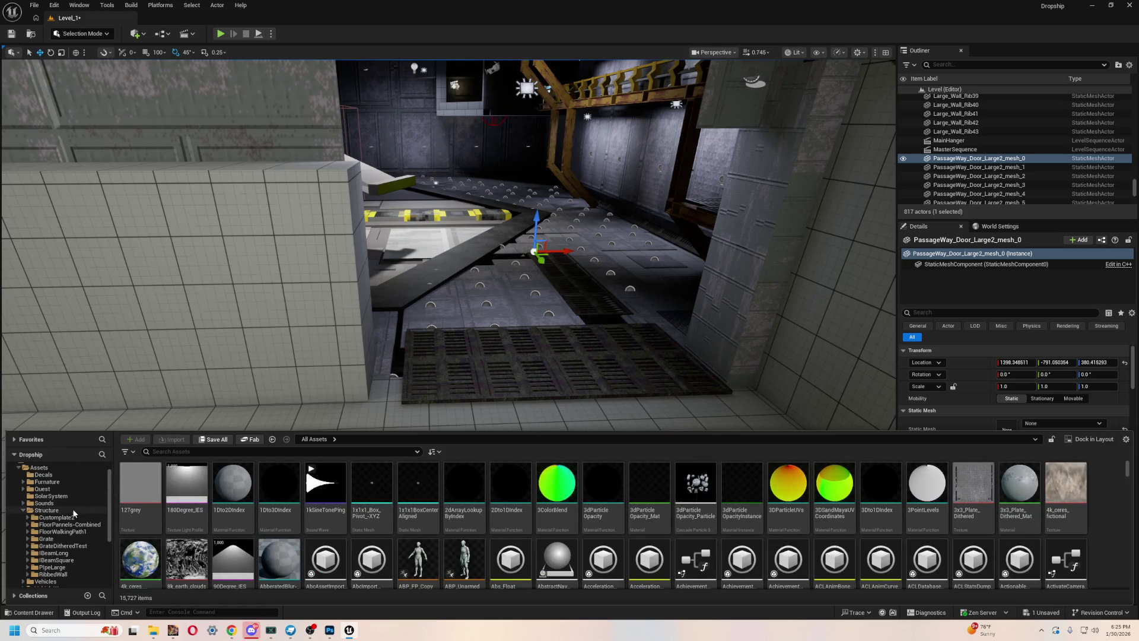
pyautogui.click(75, 513)
pyautogui.click(170, 440)
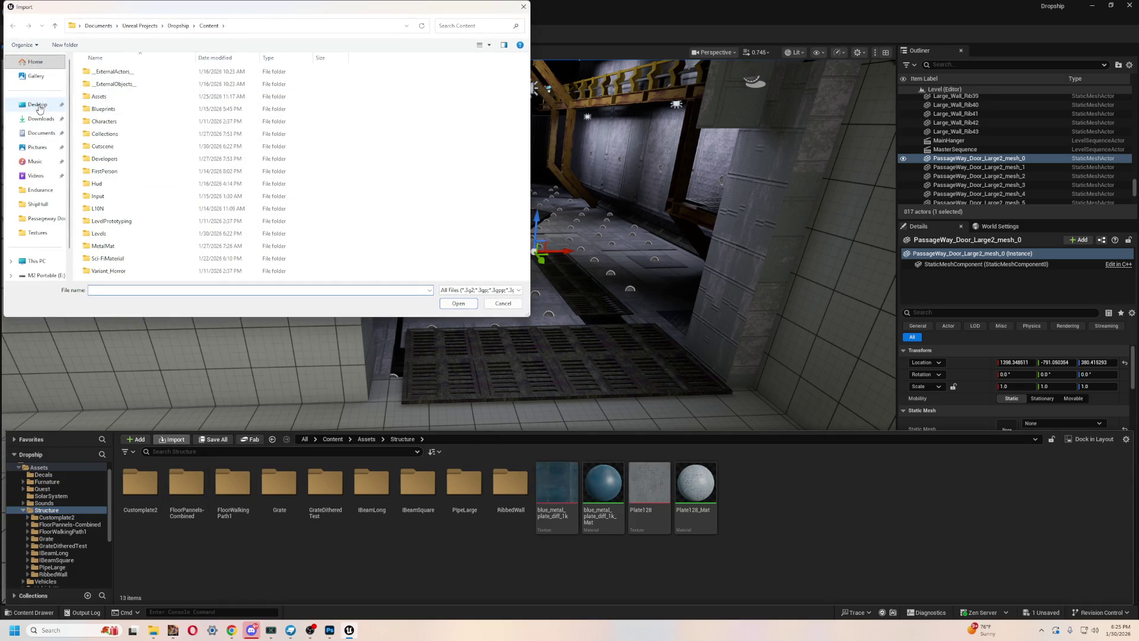
# - Import the PassageWay Door Large2 glTF from Desktop > UE5 Learning > Models > Structures > Passageway Door
pyautogui.click(38, 106)
pyautogui.doubleClick(291, 99)
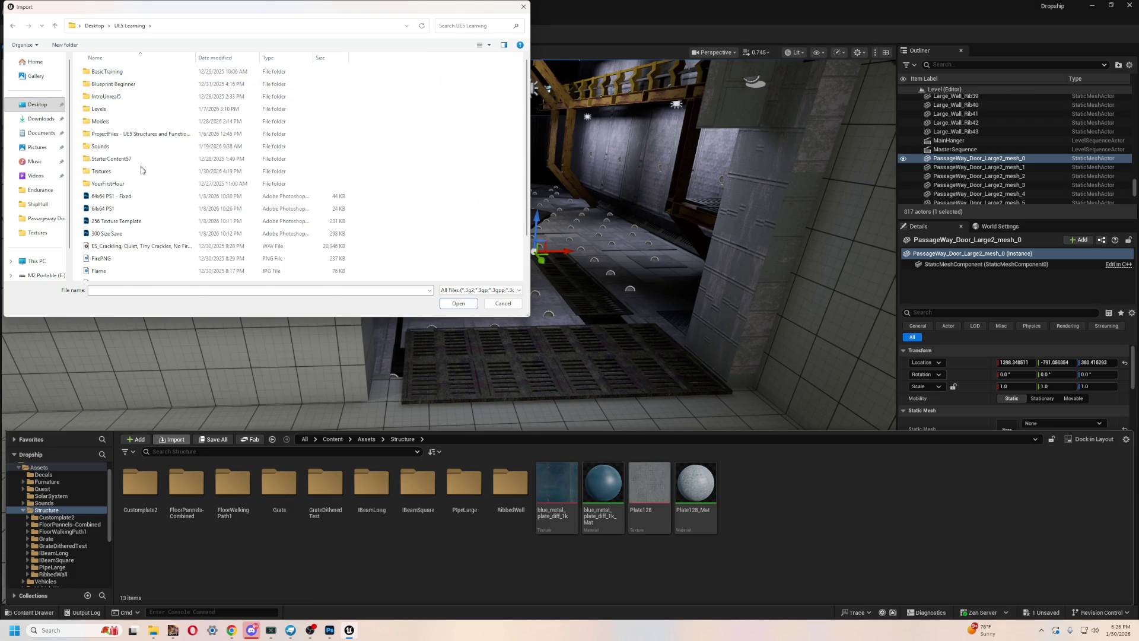
pyautogui.doubleClick(145, 121)
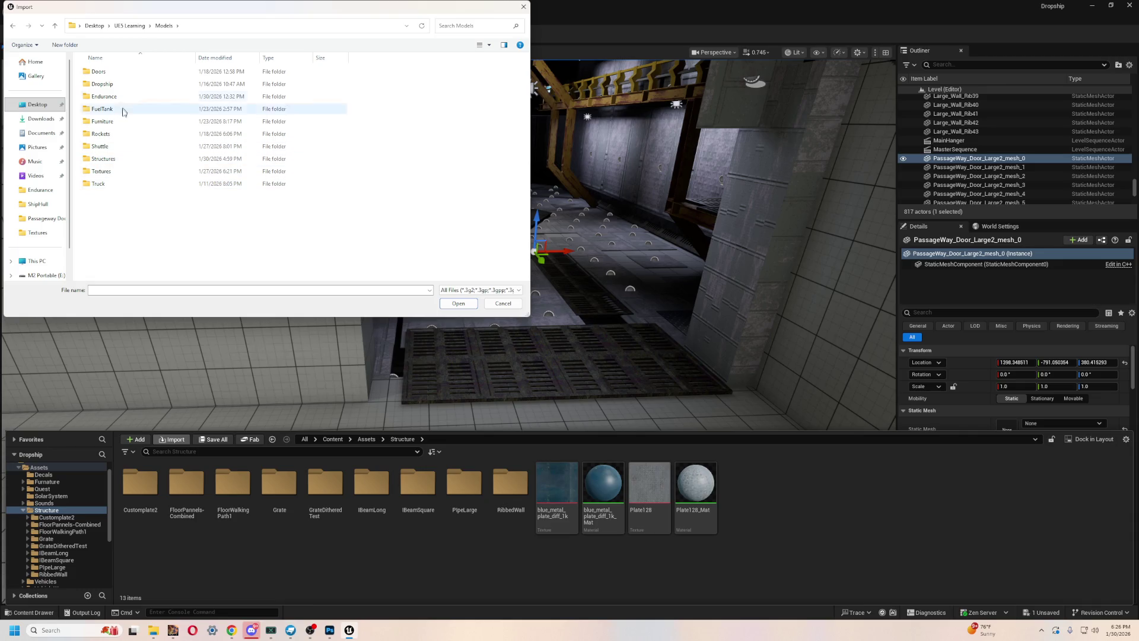
pyautogui.doubleClick(110, 158)
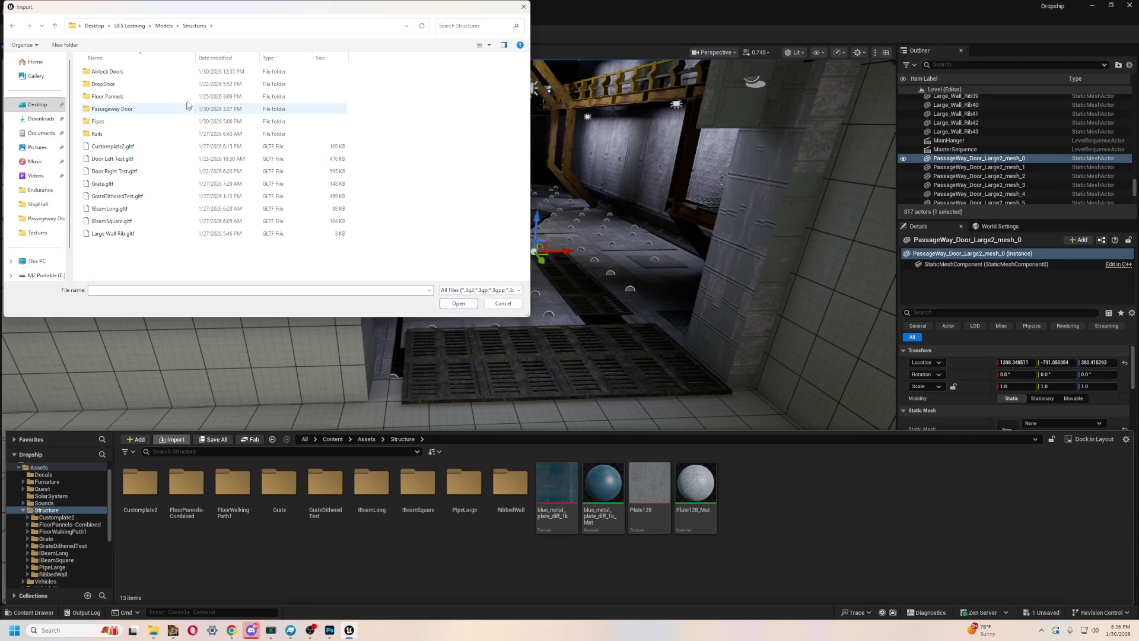
pyautogui.doubleClick(138, 110)
pyautogui.doubleClick(403, 86)
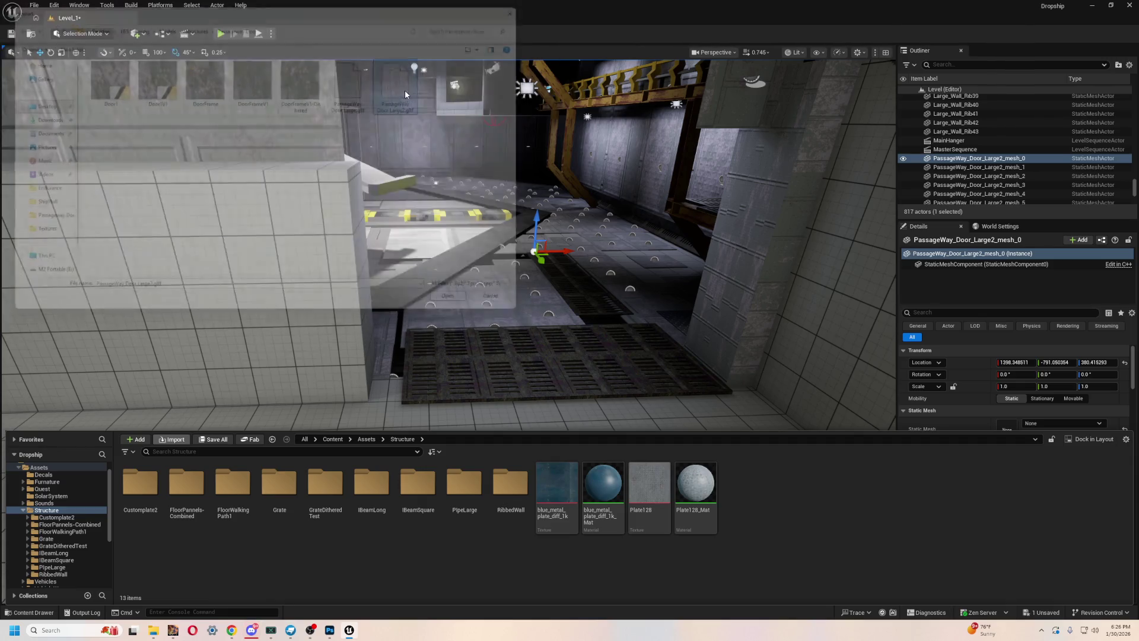
pyautogui.click(678, 451)
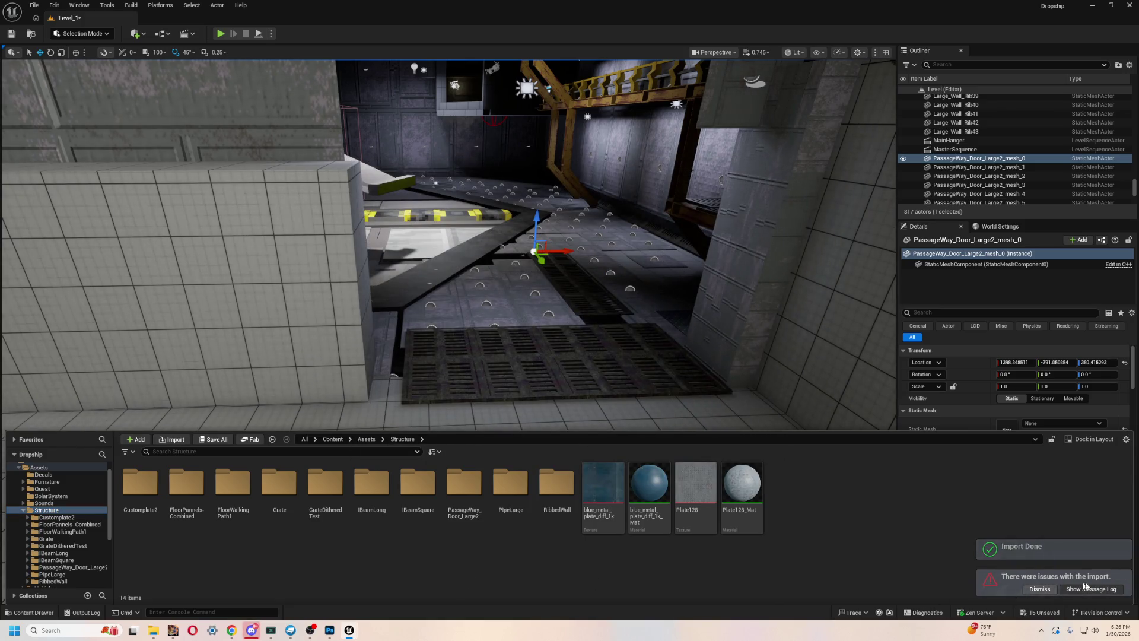
pyautogui.click(1087, 590)
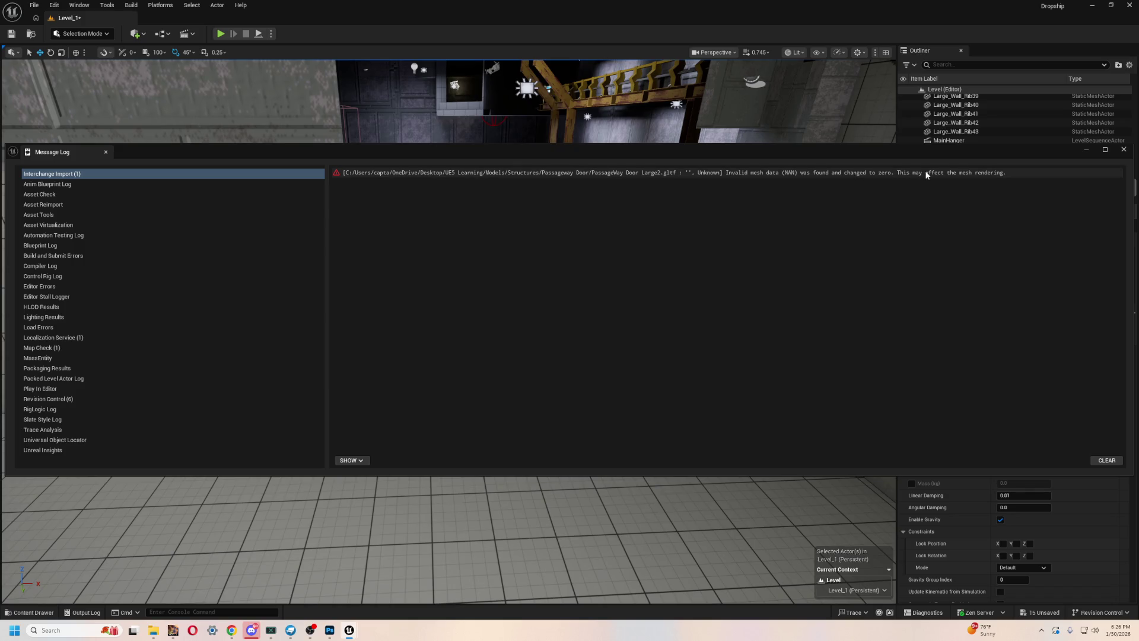
# - Clear the Interchange invalid-mesh-data error from the Message Log, then return to the hangar viewport
pyautogui.click(1108, 461)
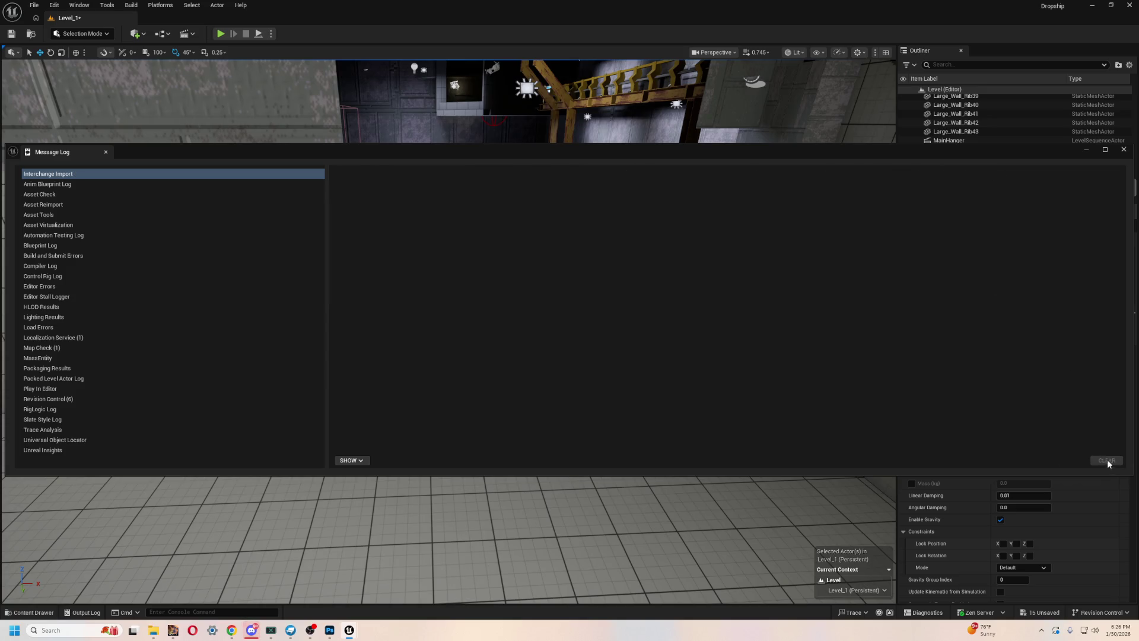
pyautogui.moveTo(945, 163)
pyautogui.mouseDown()
pyautogui.moveTo(853, 161)
pyautogui.moveTo(885, 216)
pyautogui.moveTo(899, 197)
pyautogui.mouseUp()
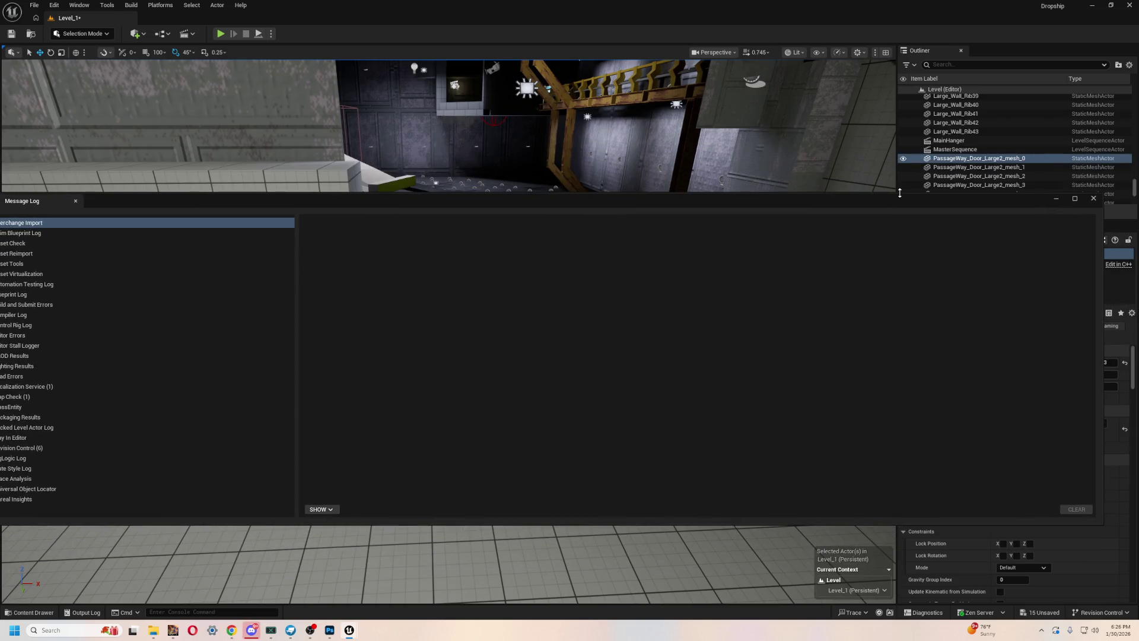
pyautogui.moveTo(1099, 217); pyautogui.dragTo(611, 218)
pyautogui.moveTo(394, 209)
pyautogui.mouseDown()
pyautogui.moveTo(630, 217)
pyautogui.moveTo(624, 226)
pyautogui.mouseUp()
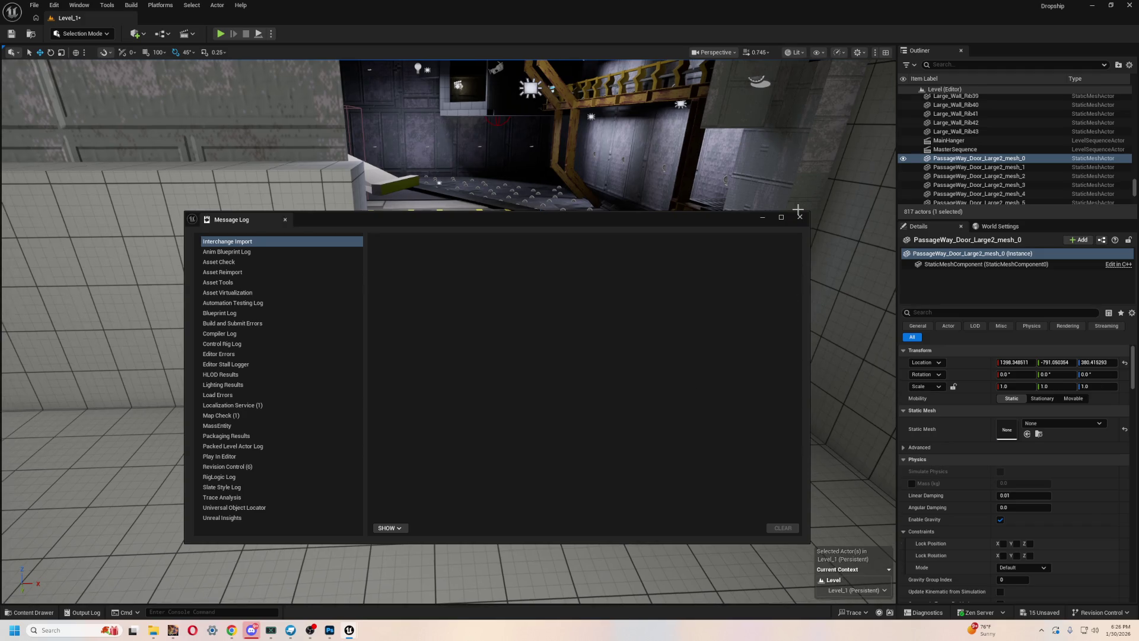
pyautogui.click(812, 241)
pyautogui.click(558, 448)
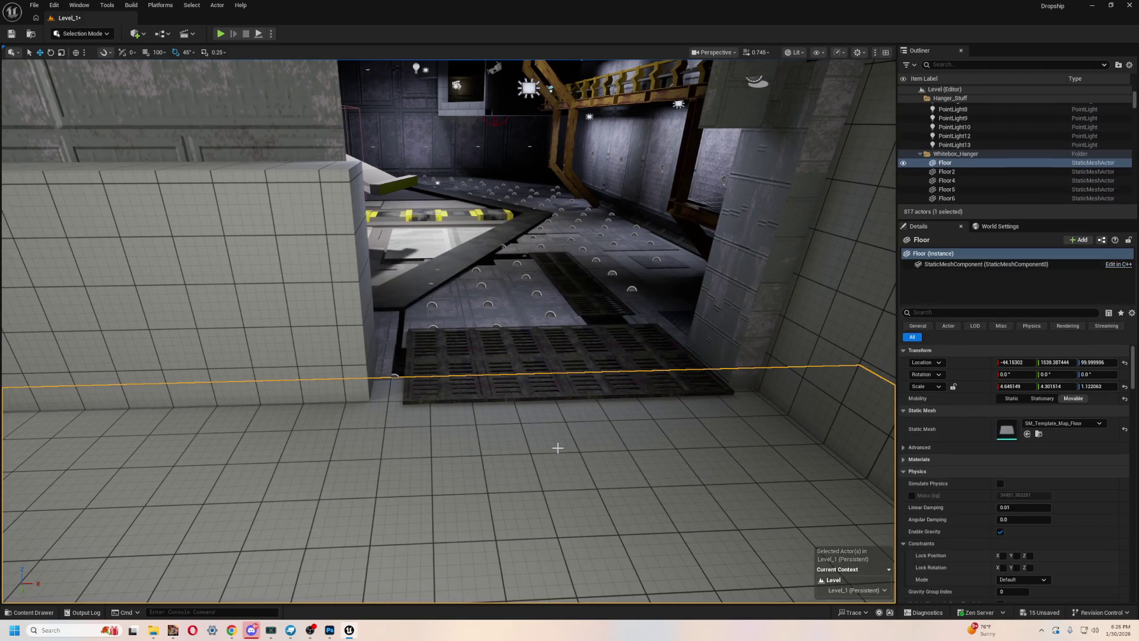
# - Place the octagonal PassageWay_Door_Large2_mesh_0 frame from StaticMeshes into the level and raise it off the floor
pyautogui.hotkey('ctrl', 'space')
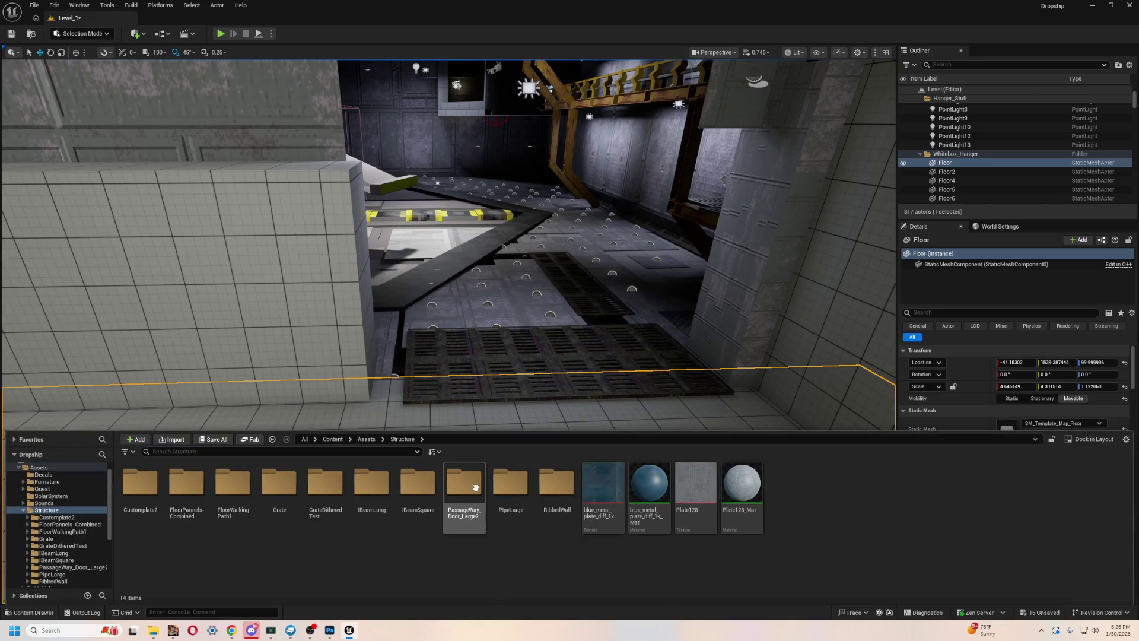
pyautogui.doubleClick(469, 480)
pyautogui.click(186, 484)
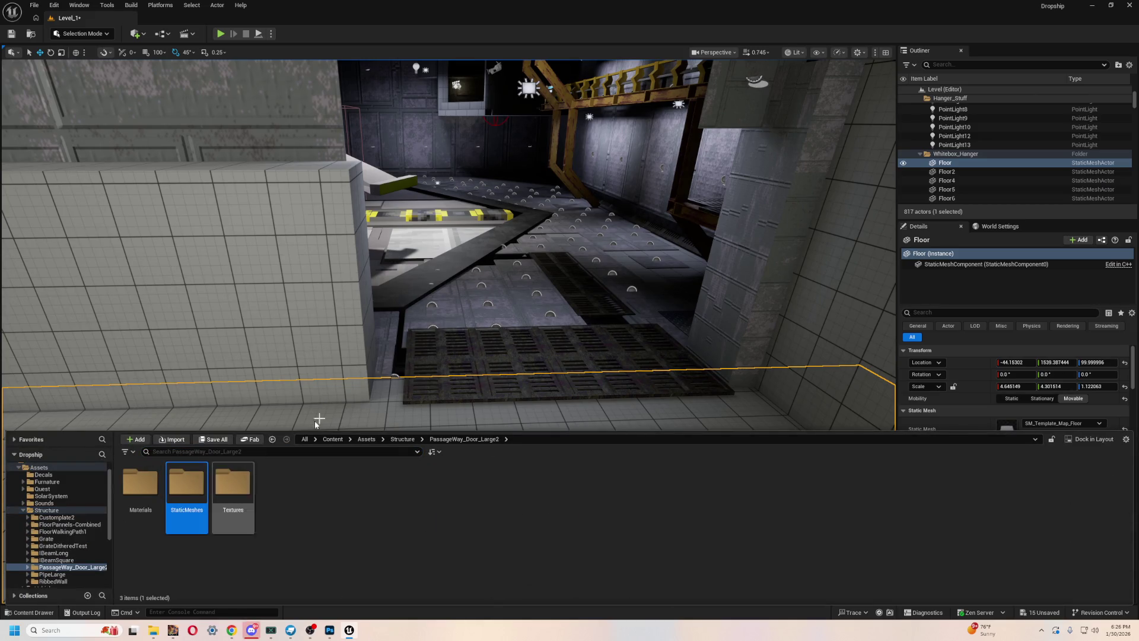
pyautogui.press('Return')
pyautogui.scroll(5, 309, 237)
pyautogui.hotkey('ctrl', 'space')
pyautogui.moveTo(140, 483)
pyautogui.mouseDown()
pyautogui.moveTo(451, 262)
pyautogui.moveTo(542, 265)
pyautogui.mouseUp()
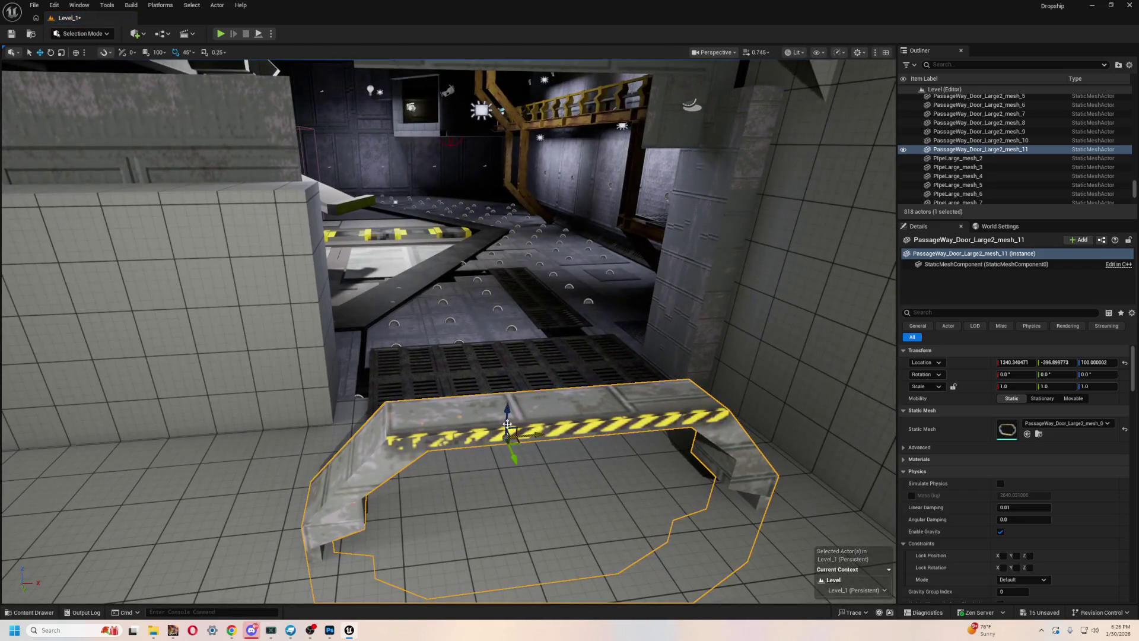
pyautogui.moveTo(507, 422)
pyautogui.mouseDown()
pyautogui.moveTo(511, 255)
pyautogui.moveTo(518, 287)
pyautogui.mouseUp()
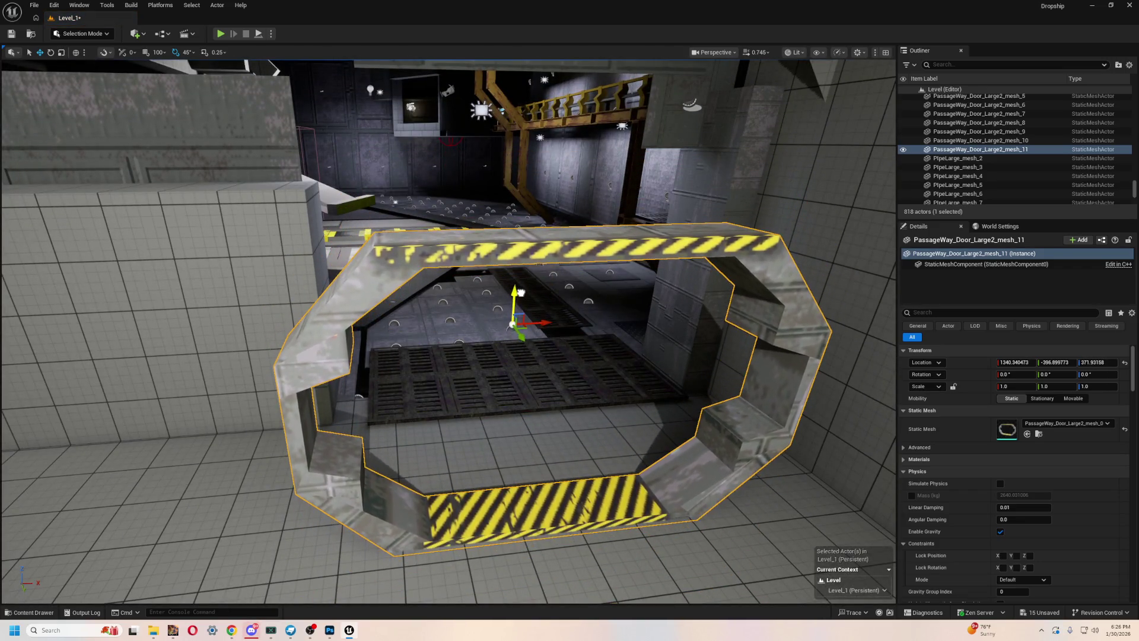
# - Add the white mesh_3 door piece at the doorway and compare it against the model in Blockbench
pyautogui.scroll(-2, 518, 287)
pyautogui.scroll(-1, 516, 282)
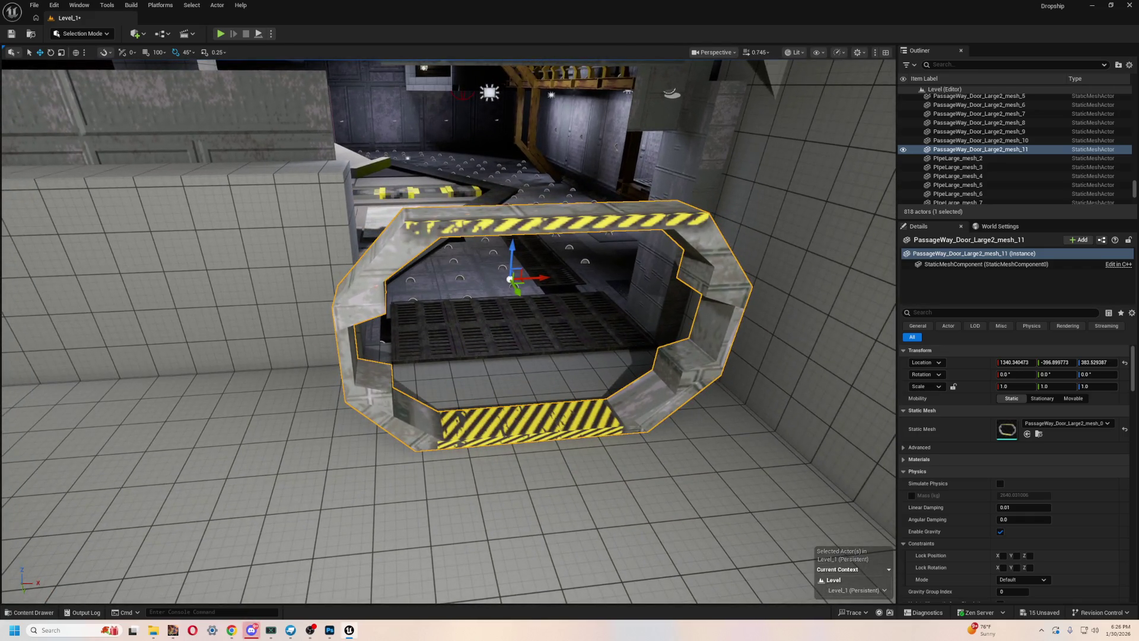
pyautogui.hotkey('ctrl', 'space')
pyautogui.moveTo(279, 493)
pyautogui.mouseDown()
pyautogui.moveTo(330, 483)
pyautogui.moveTo(587, 354)
pyautogui.mouseUp()
pyautogui.click(455, 481)
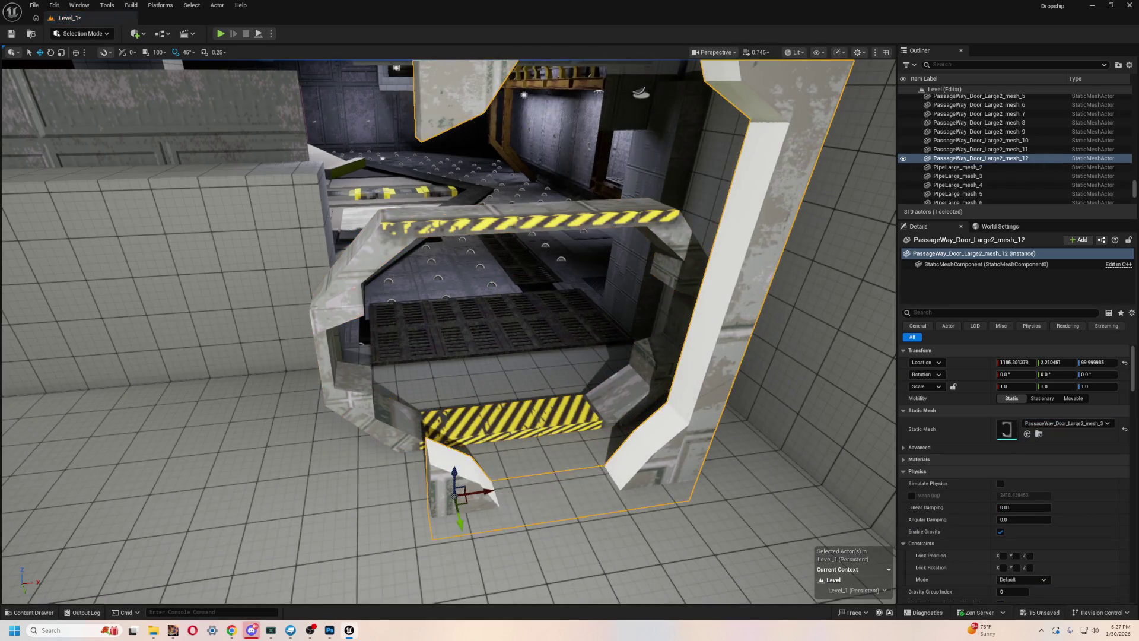
pyautogui.press('f')
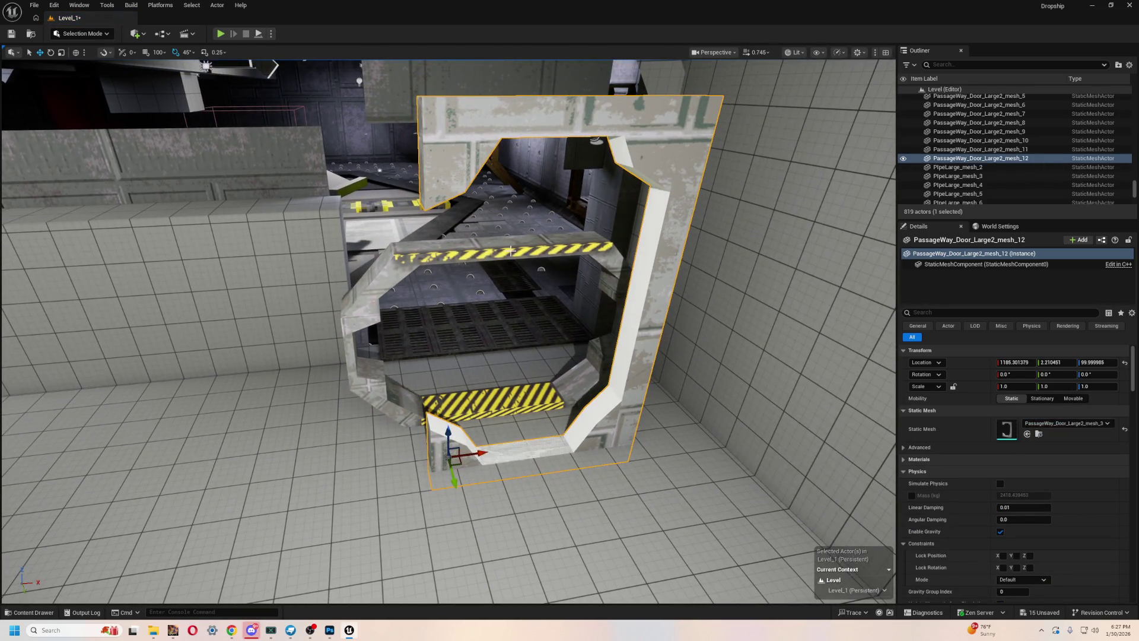
pyautogui.click(510, 251)
pyautogui.click(629, 404)
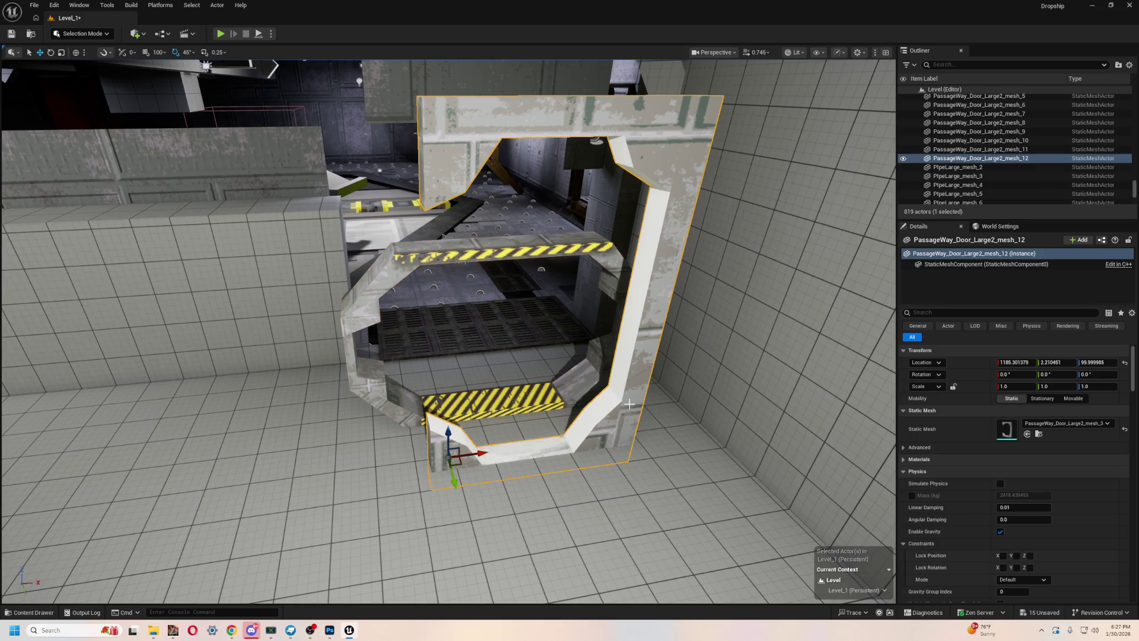
pyautogui.hotkey('alt', 'Tab')
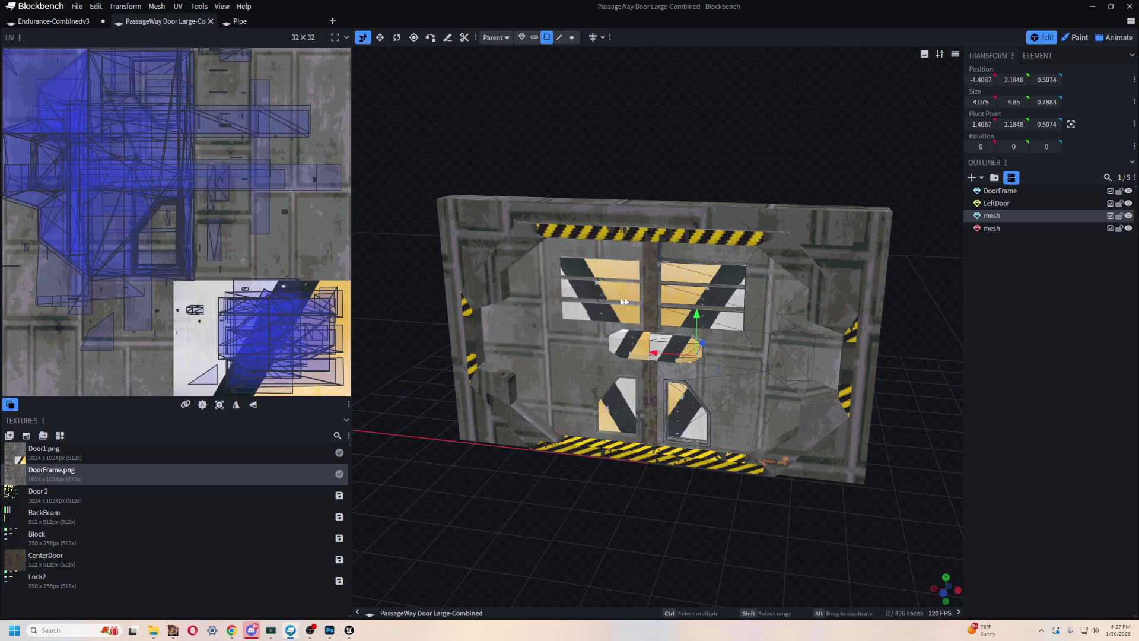
pyautogui.hotkey('alt', 'Tab')
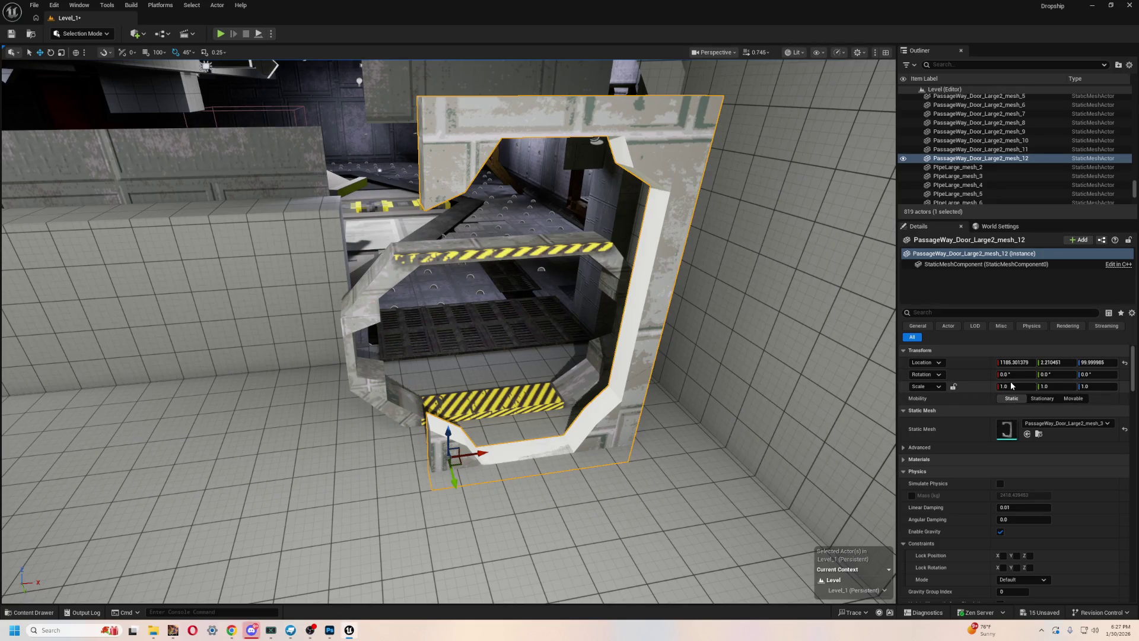
# - Rotate the mesh_12 door piece 90° in pitch and push it back inside the octagonal frame
pyautogui.write('90')
pyautogui.press('Return')
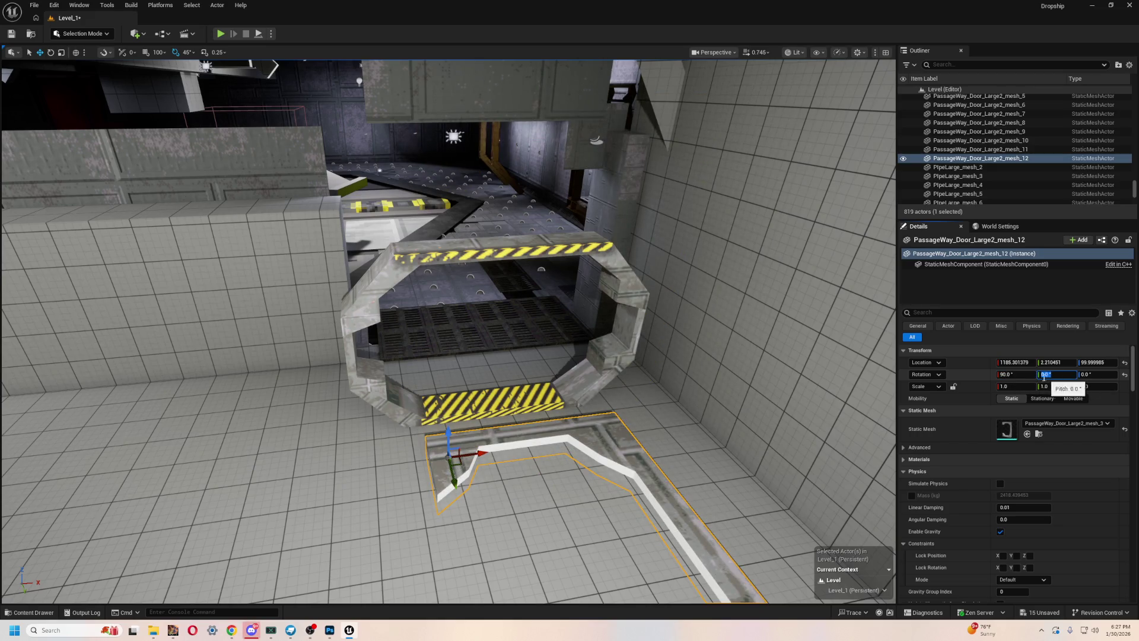
pyautogui.hotkey('ctrl', 'z')
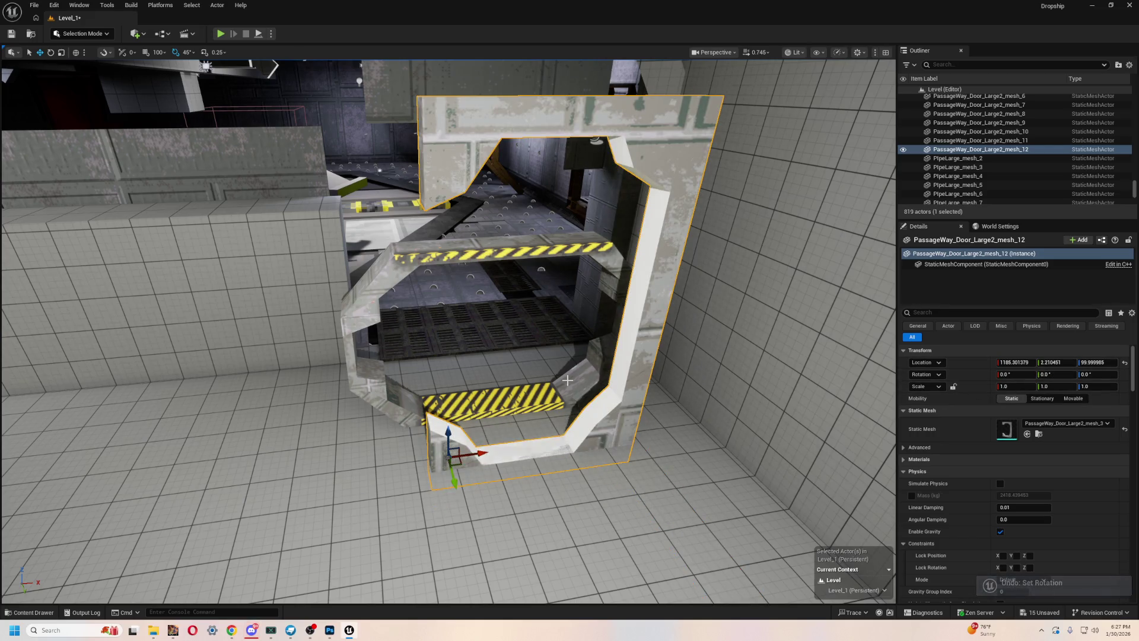
pyautogui.press('e')
pyautogui.moveTo(555, 380); pyautogui.dragTo(567, 434)
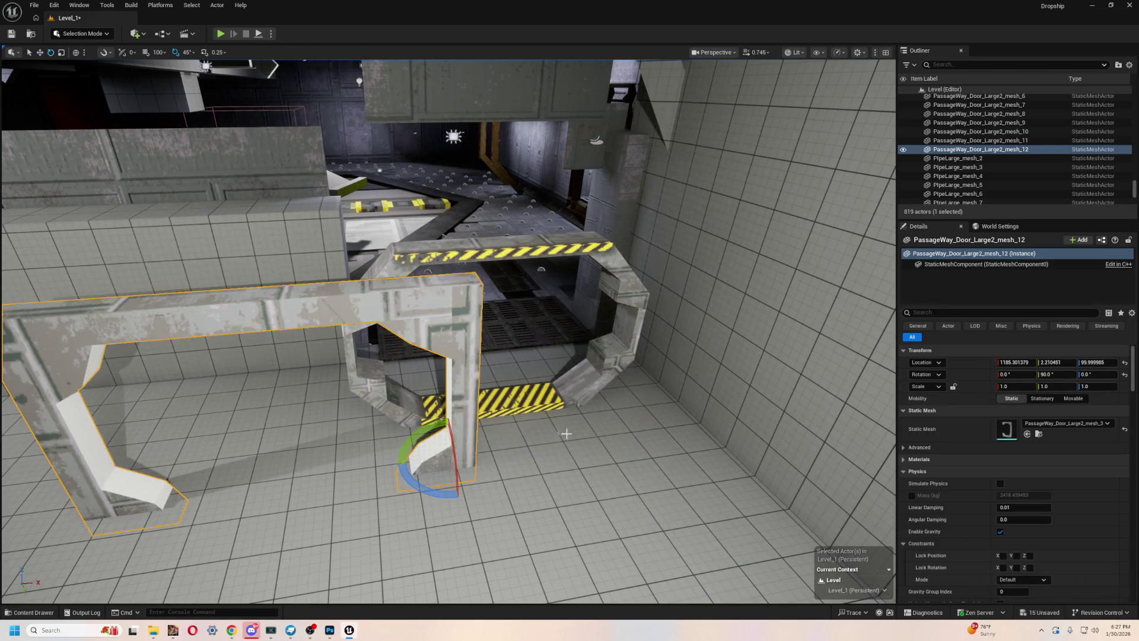
pyautogui.moveTo(765, 364)
pyautogui.mouseDown()
pyautogui.moveTo(653, 364)
pyautogui.moveTo(472, 338)
pyautogui.moveTo(469, 278)
pyautogui.moveTo(439, 270)
pyautogui.moveTo(462, 333)
pyautogui.moveTo(534, 309)
pyautogui.moveTo(595, 371)
pyautogui.mouseUp()
pyautogui.press('w')
pyautogui.moveTo(511, 460)
pyautogui.mouseDown()
pyautogui.moveTo(551, 334)
pyautogui.moveTo(766, 352)
pyautogui.moveTo(745, 353)
pyautogui.mouseUp()
pyautogui.click(611, 418)
# - Shift the octagonal frame along X and raise the second door piece along Z
pyautogui.press('f')
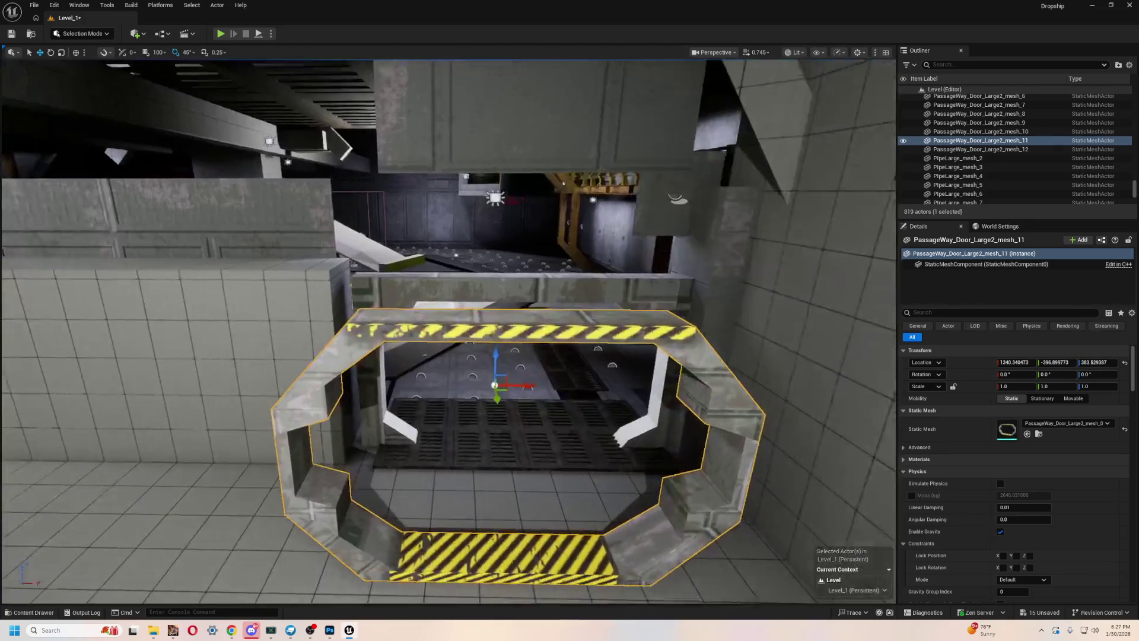
pyautogui.moveTo(547, 394); pyautogui.dragTo(559, 411)
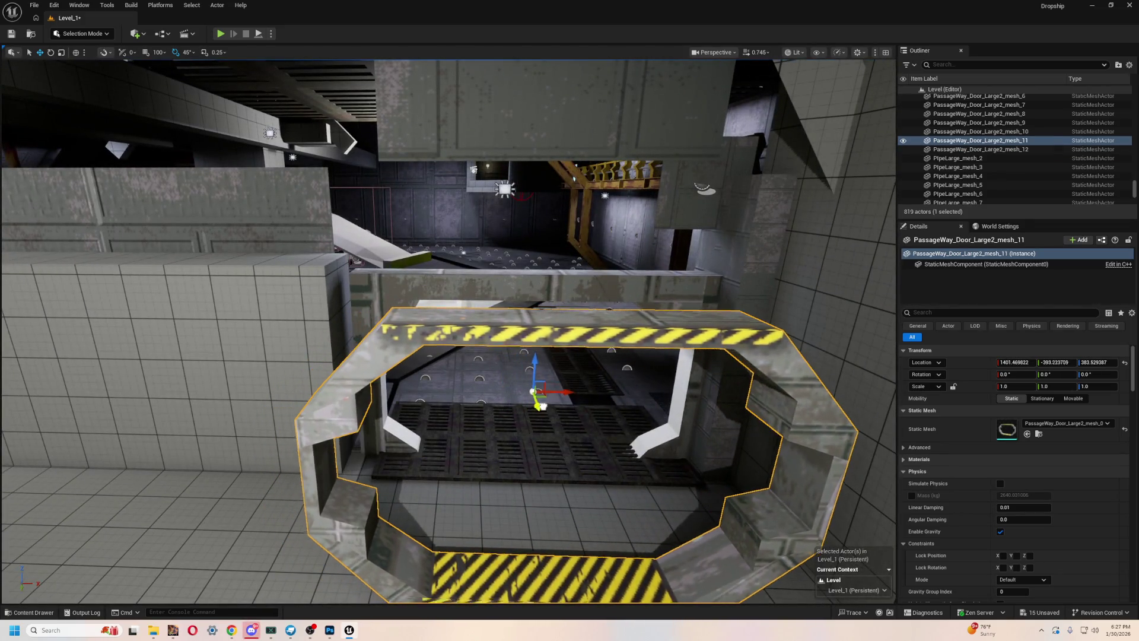
pyautogui.moveTo(544, 383); pyautogui.dragTo(674, 364)
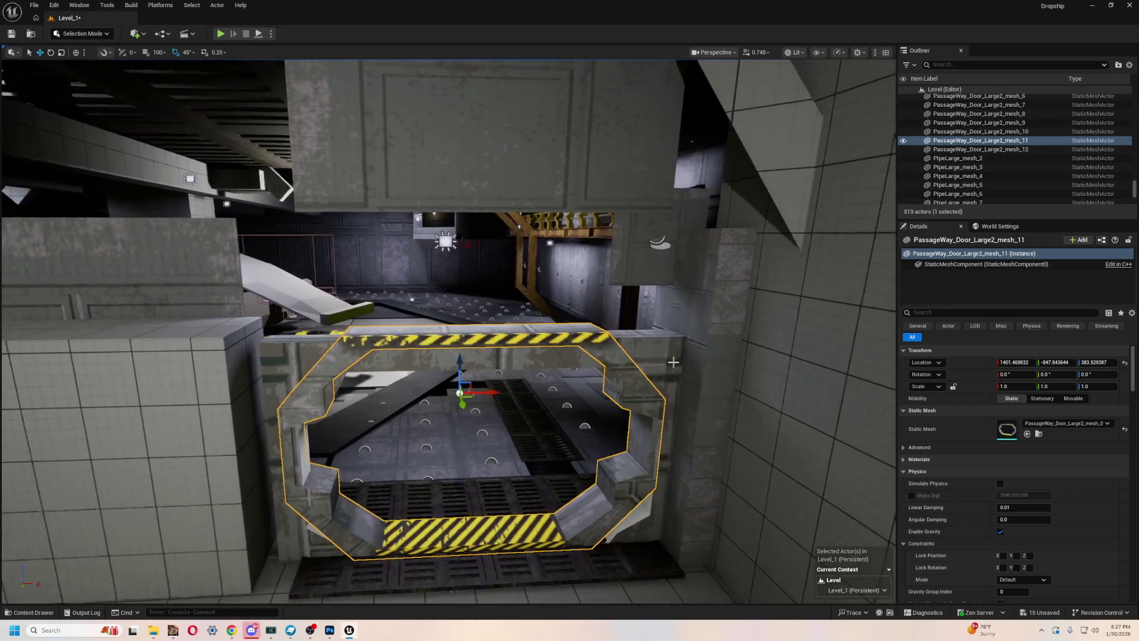
pyautogui.click(510, 393)
pyautogui.moveTo(635, 487); pyautogui.dragTo(651, 439)
pyautogui.moveTo(577, 467); pyautogui.dragTo(578, 467)
pyautogui.moveTo(476, 304); pyautogui.dragTo(470, 310)
pyautogui.moveTo(451, 379); pyautogui.dragTo(389, 364)
# - Lower and nudge the octagonal frame, then raise it together with the outer frame piece
pyautogui.click(388, 364)
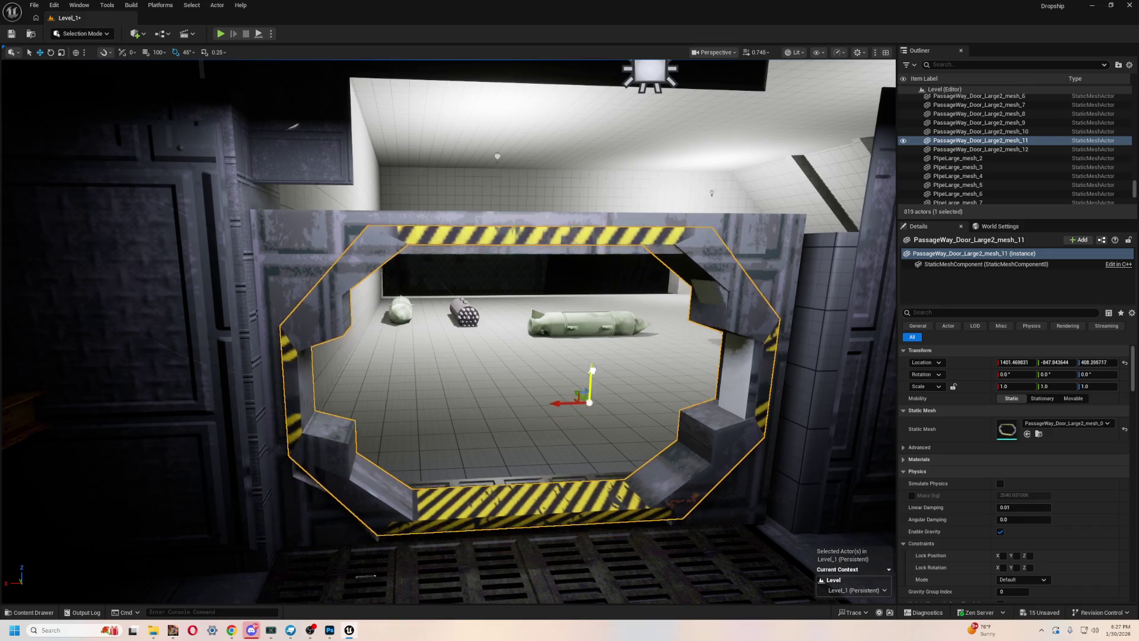
pyautogui.moveTo(592, 380); pyautogui.dragTo(592, 387)
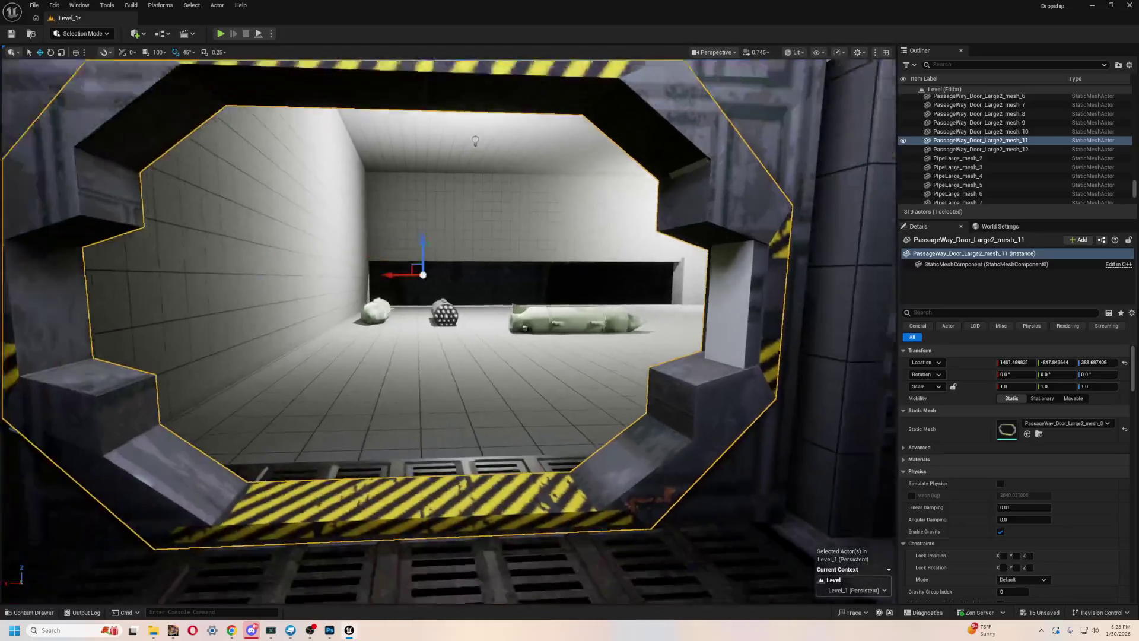
pyautogui.scroll(-3, 420, 279)
pyautogui.moveTo(416, 298)
pyautogui.mouseDown()
pyautogui.moveTo(565, 298)
pyautogui.moveTo(481, 273)
pyautogui.moveTo(482, 329)
pyautogui.mouseUp()
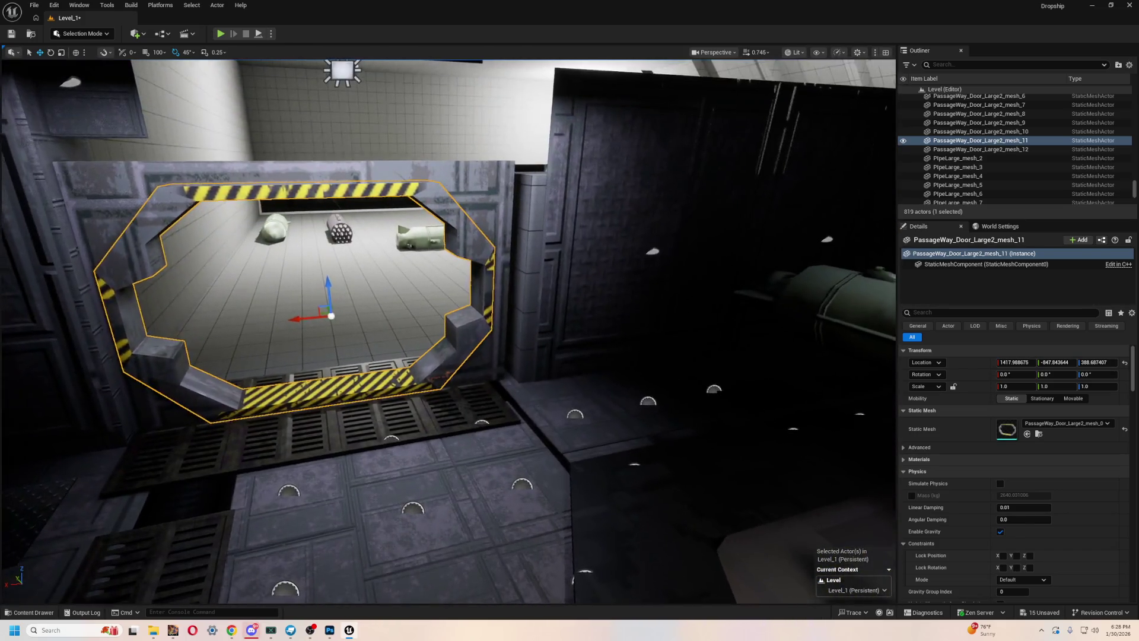
pyautogui.press('f')
pyautogui.keyDown('ctrl'); pyautogui.click(654, 180); pyautogui.keyUp('ctrl')
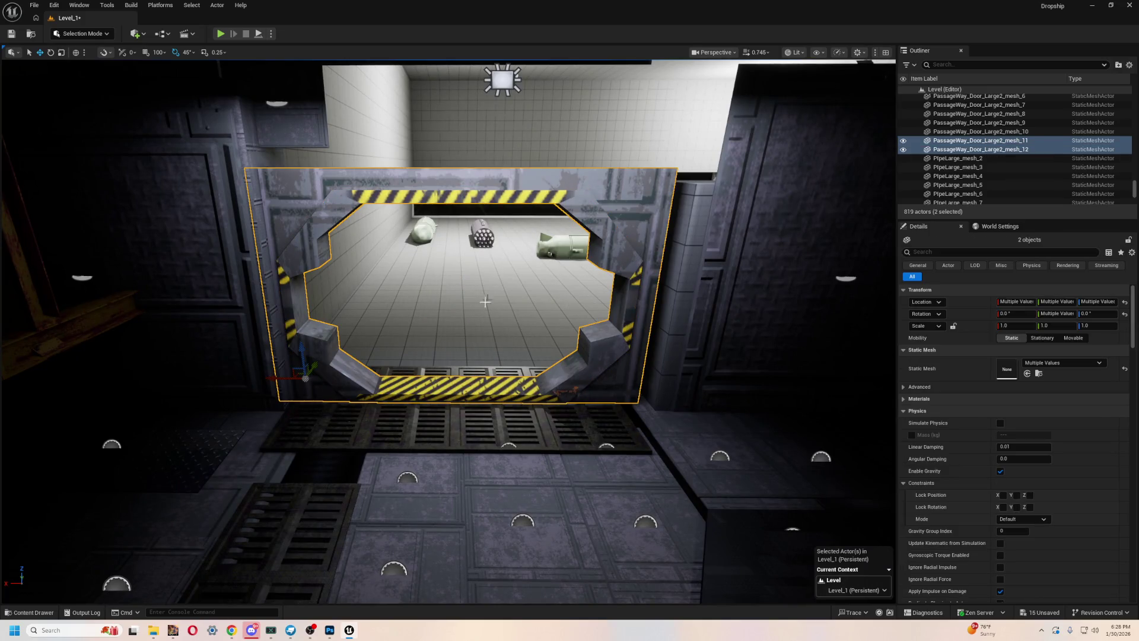
pyautogui.moveTo(303, 335)
pyautogui.mouseDown()
pyautogui.moveTo(305, 314)
pyautogui.moveTo(303, 347)
pyautogui.mouseUp()
pyautogui.moveTo(385, 306)
pyautogui.mouseDown()
pyautogui.moveTo(390, 279)
pyautogui.moveTo(394, 290)
pyautogui.mouseUp()
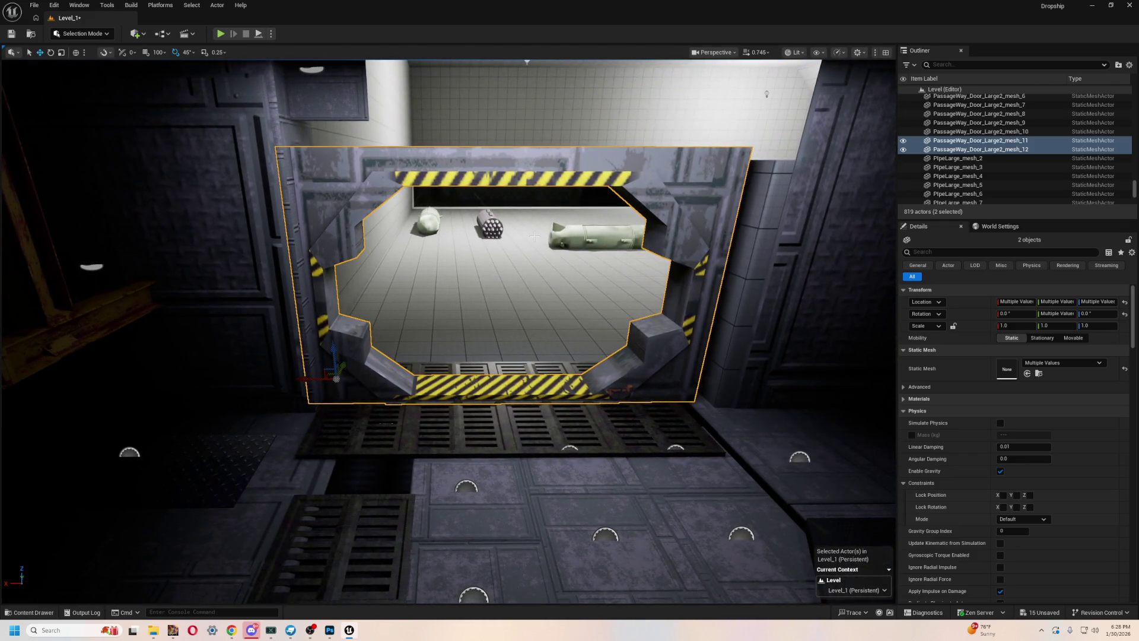
pyautogui.hotkey('ctrl', 'space')
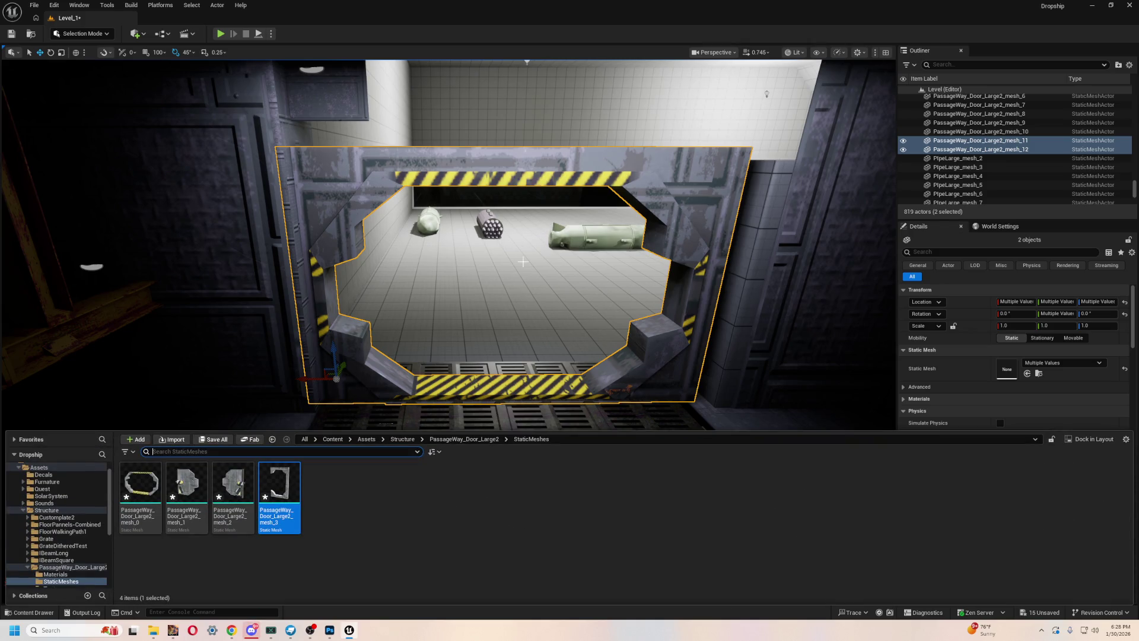
# - Place two door panel meshes in the level and lift them into the frame opening
pyautogui.moveTo(252, 476)
pyautogui.mouseDown()
pyautogui.moveTo(407, 330)
pyautogui.moveTo(516, 476)
pyautogui.moveTo(610, 433)
pyautogui.moveTo(597, 430)
pyautogui.mouseUp()
pyautogui.hotkey('ctrl', 'space')
pyautogui.moveTo(187, 498)
pyautogui.mouseDown()
pyautogui.moveTo(267, 451)
pyautogui.moveTo(402, 505)
pyautogui.moveTo(509, 514)
pyautogui.moveTo(529, 439)
pyautogui.moveTo(529, 451)
pyautogui.mouseUp()
pyautogui.press('f')
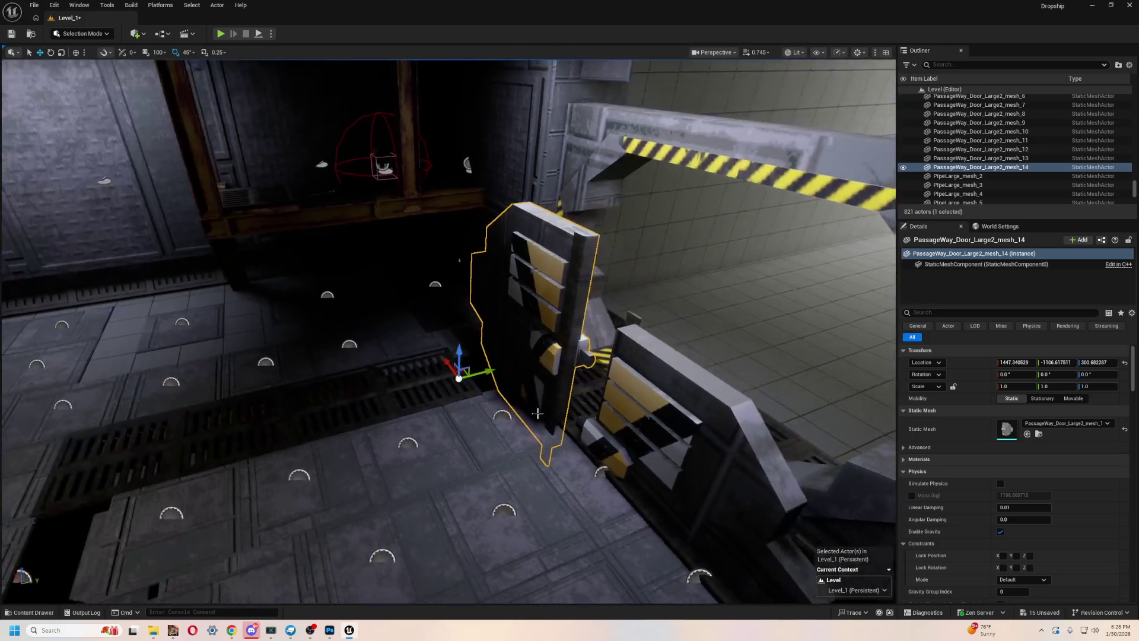
pyautogui.moveTo(481, 373)
pyautogui.mouseDown()
pyautogui.moveTo(629, 332)
pyautogui.moveTo(645, 321)
pyautogui.moveTo(623, 273)
pyautogui.mouseUp()
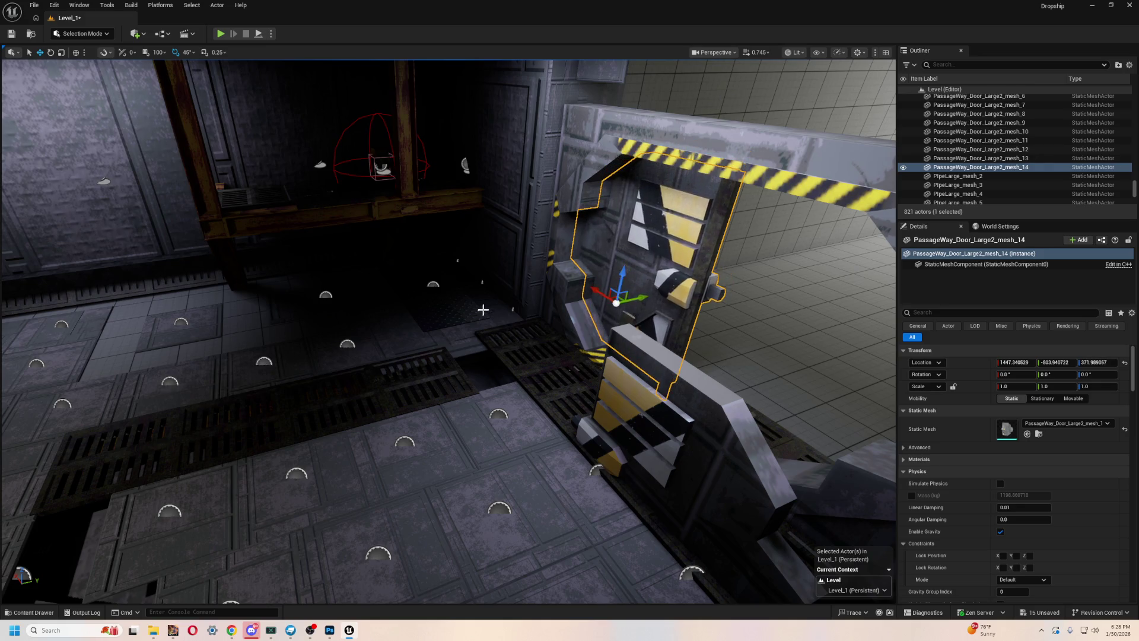
pyautogui.press('f')
pyautogui.moveTo(579, 225); pyautogui.dragTo(578, 225)
pyautogui.moveTo(573, 280)
pyautogui.mouseDown()
pyautogui.moveTo(576, 264)
pyautogui.moveTo(549, 381)
pyautogui.moveTo(524, 402)
pyautogui.mouseUp()
pyautogui.click(523, 401)
pyautogui.moveTo(532, 477)
pyautogui.mouseDown()
pyautogui.moveTo(541, 356)
pyautogui.moveTo(534, 407)
pyautogui.moveTo(534, 381)
pyautogui.moveTo(509, 356)
pyautogui.moveTo(416, 326)
pyautogui.mouseUp()
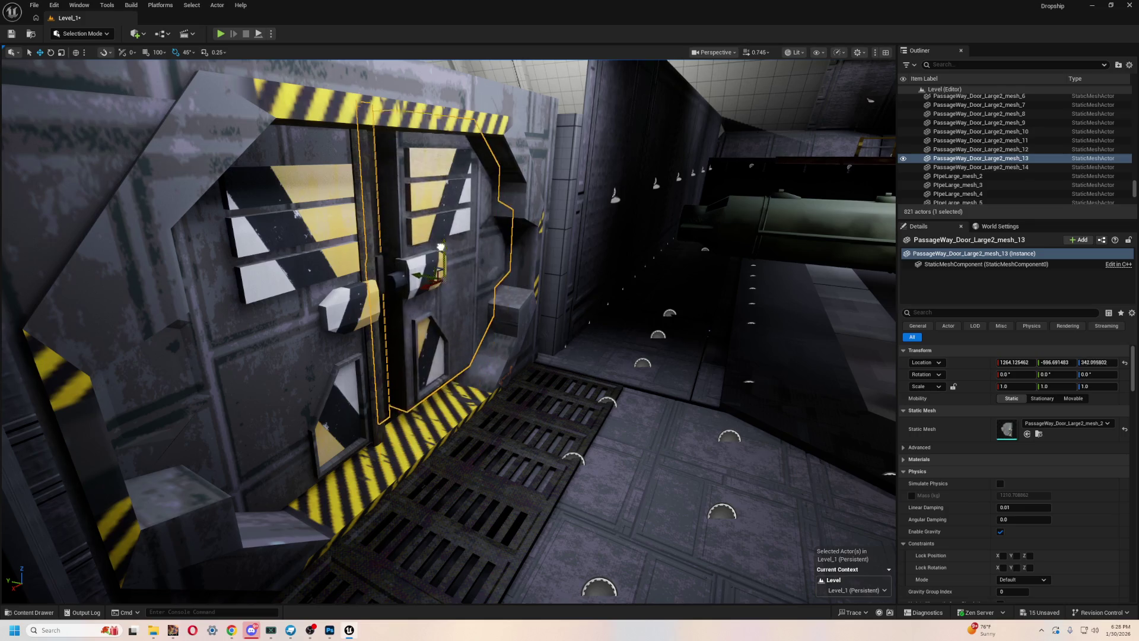
pyautogui.moveTo(500, 293)
pyautogui.mouseDown()
pyautogui.moveTo(486, 308)
pyautogui.moveTo(510, 279)
pyautogui.moveTo(519, 329)
pyautogui.moveTo(461, 336)
pyautogui.moveTo(505, 336)
pyautogui.mouseUp()
# - Fine-tune the left door panel's height and sideways position inside the frame
pyautogui.click(308, 358)
pyautogui.moveTo(308, 358); pyautogui.dragTo(428, 332)
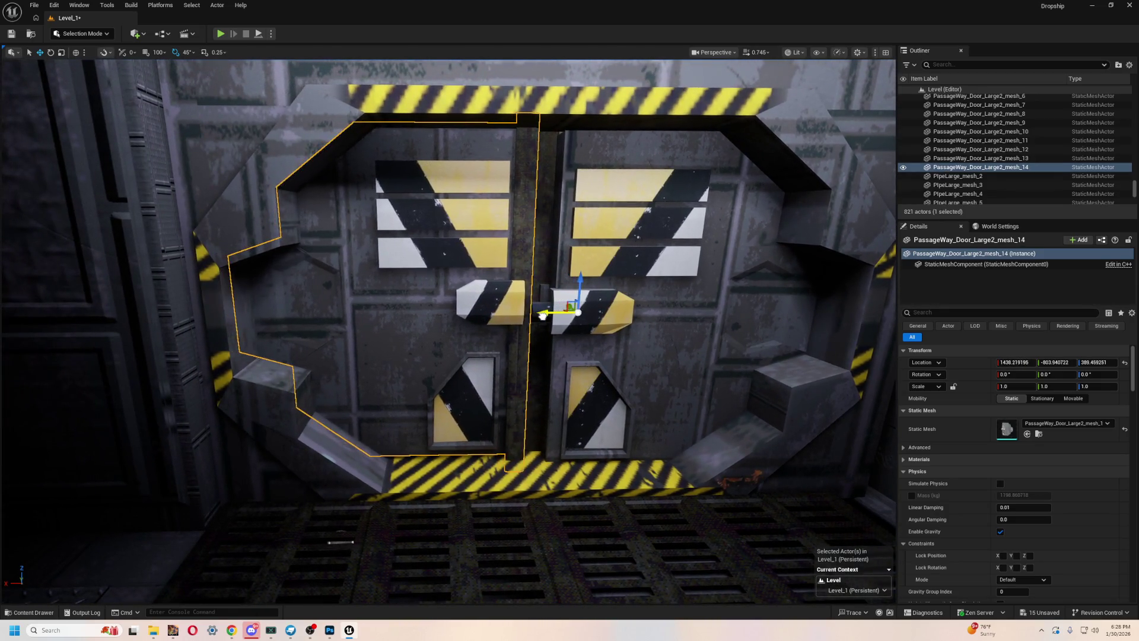
pyautogui.moveTo(568, 311)
pyautogui.mouseDown()
pyautogui.moveTo(360, 308)
pyautogui.moveTo(355, 323)
pyautogui.mouseUp()
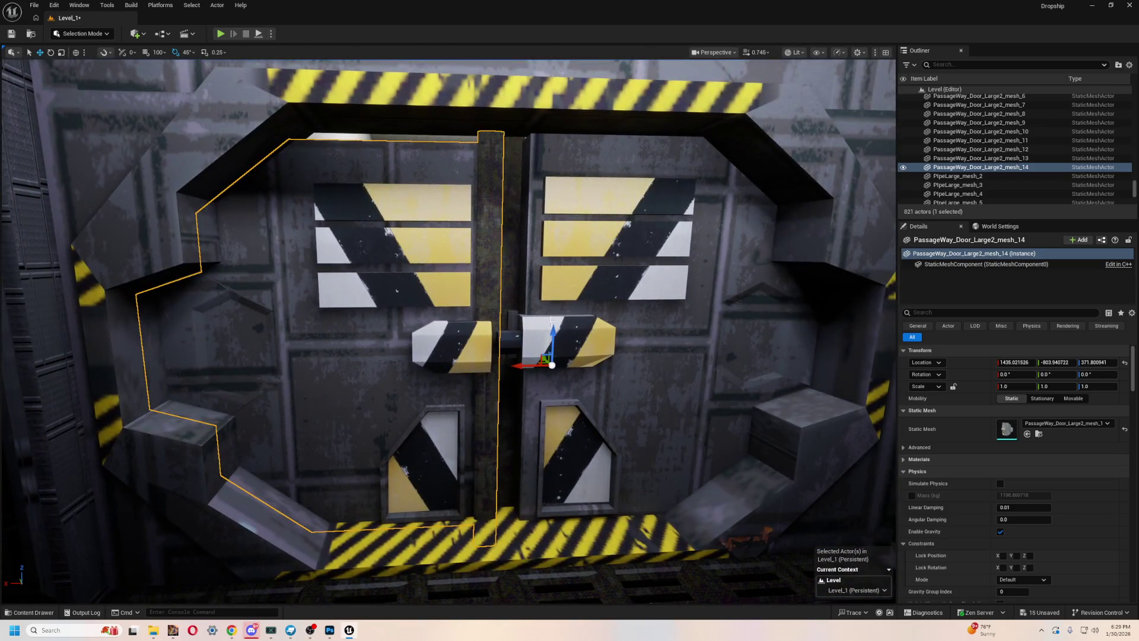
pyautogui.moveTo(551, 330); pyautogui.dragTo(544, 326)
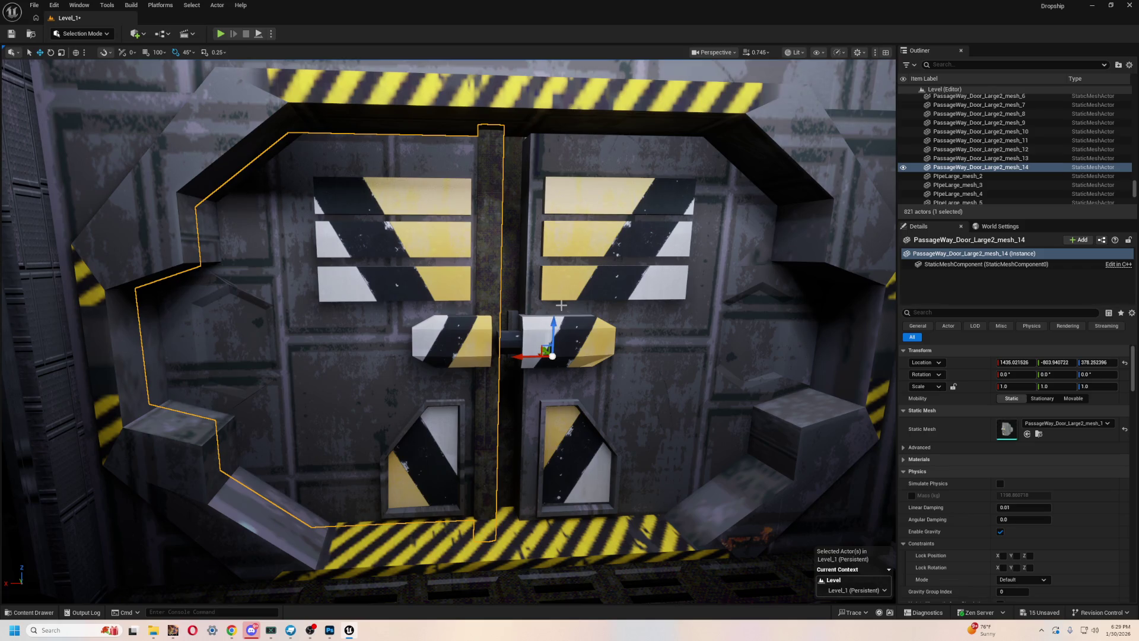
pyautogui.scroll(-2, 547, 359)
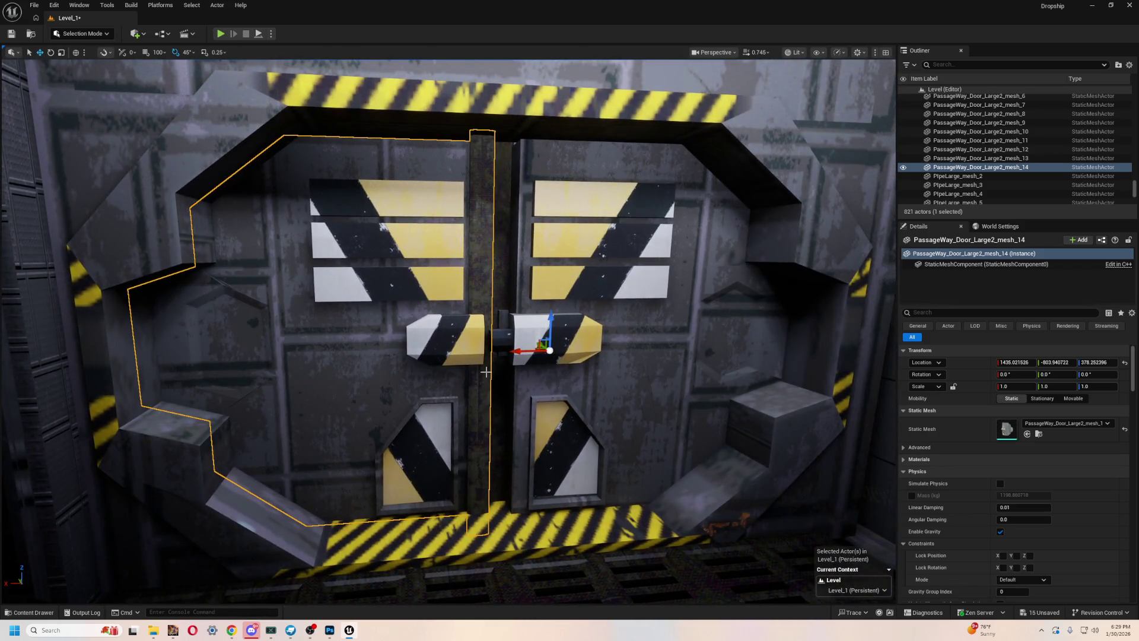
pyautogui.moveTo(517, 352); pyautogui.dragTo(552, 354)
pyautogui.moveTo(466, 377); pyautogui.dragTo(563, 434)
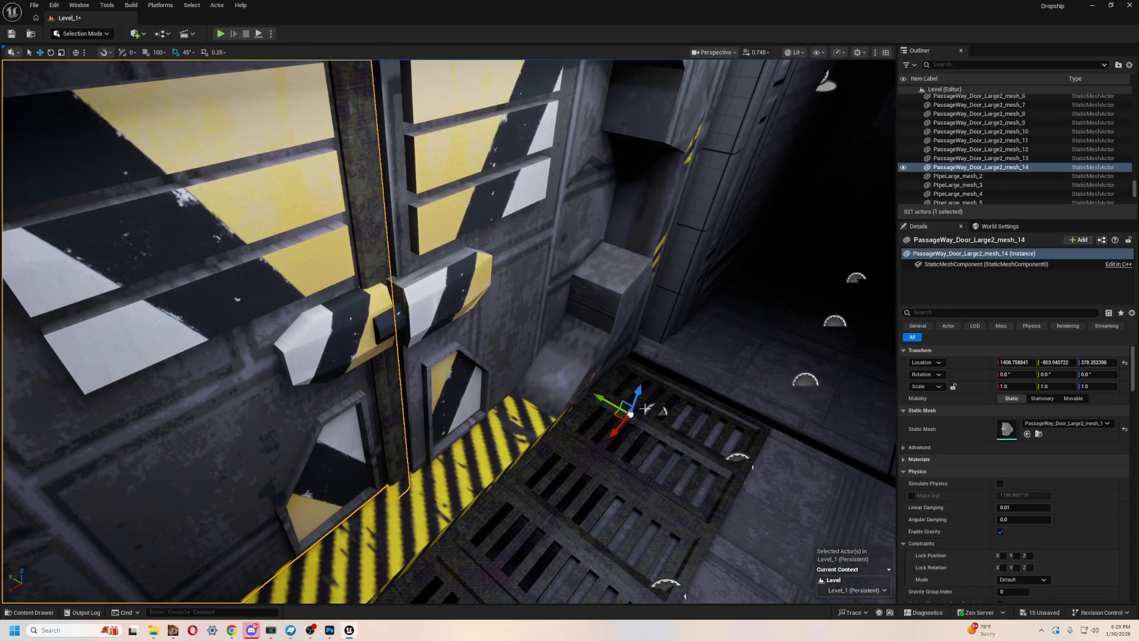
pyautogui.moveTo(602, 397); pyautogui.dragTo(623, 402)
pyautogui.press('f')
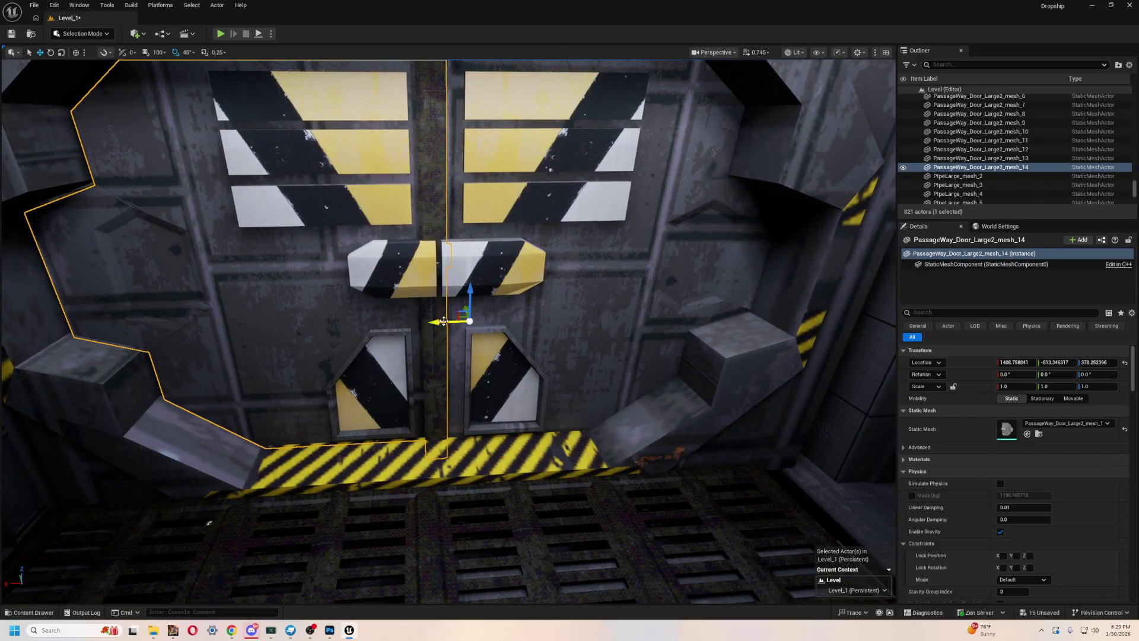
pyautogui.moveTo(444, 321)
pyautogui.mouseDown()
pyautogui.moveTo(415, 350)
pyautogui.moveTo(646, 433)
pyautogui.moveTo(628, 431)
pyautogui.mouseUp()
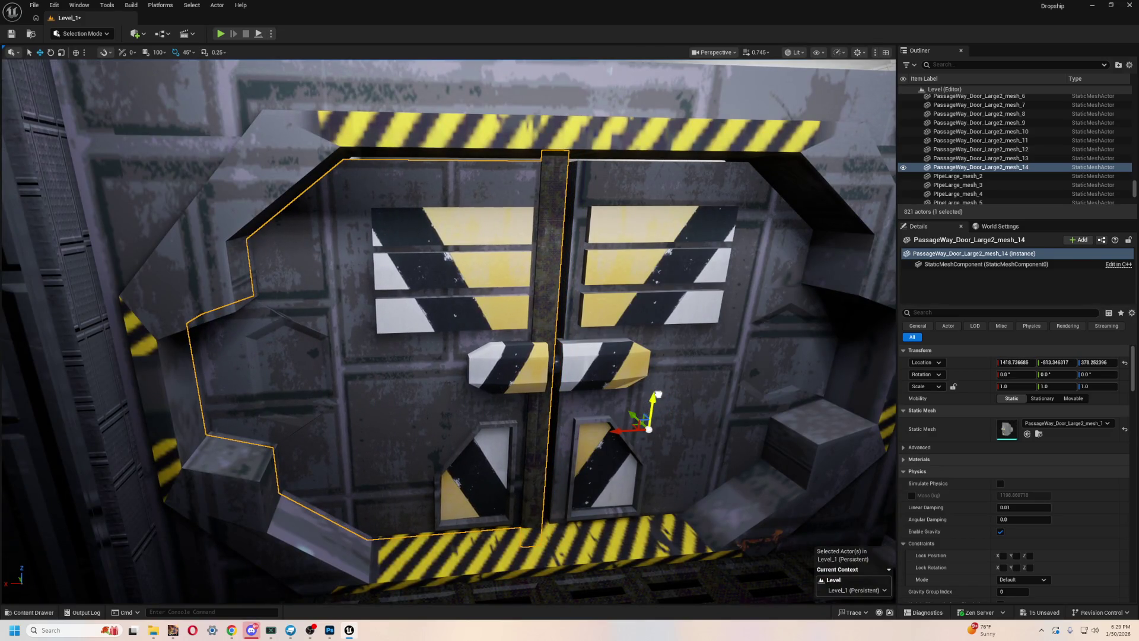
pyautogui.hotkey('ctrl', 'z')
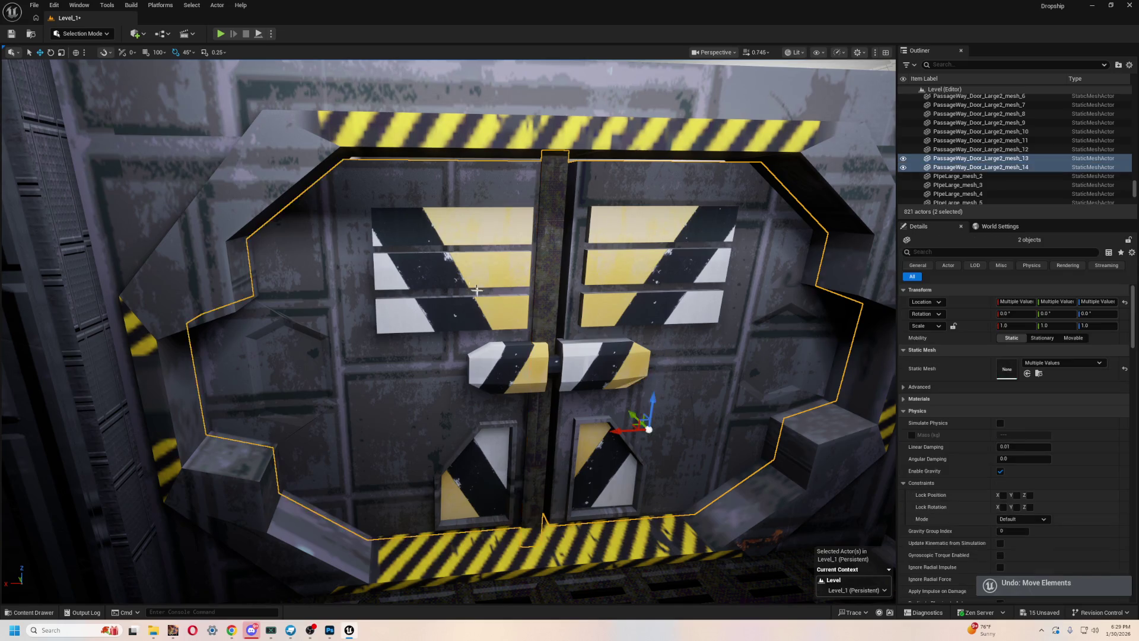
# - Check the right door panel and start a Play session to test the doors
pyautogui.moveTo(594, 356)
pyautogui.mouseDown()
pyautogui.moveTo(594, 249)
pyautogui.moveTo(569, 432)
pyautogui.mouseUp()
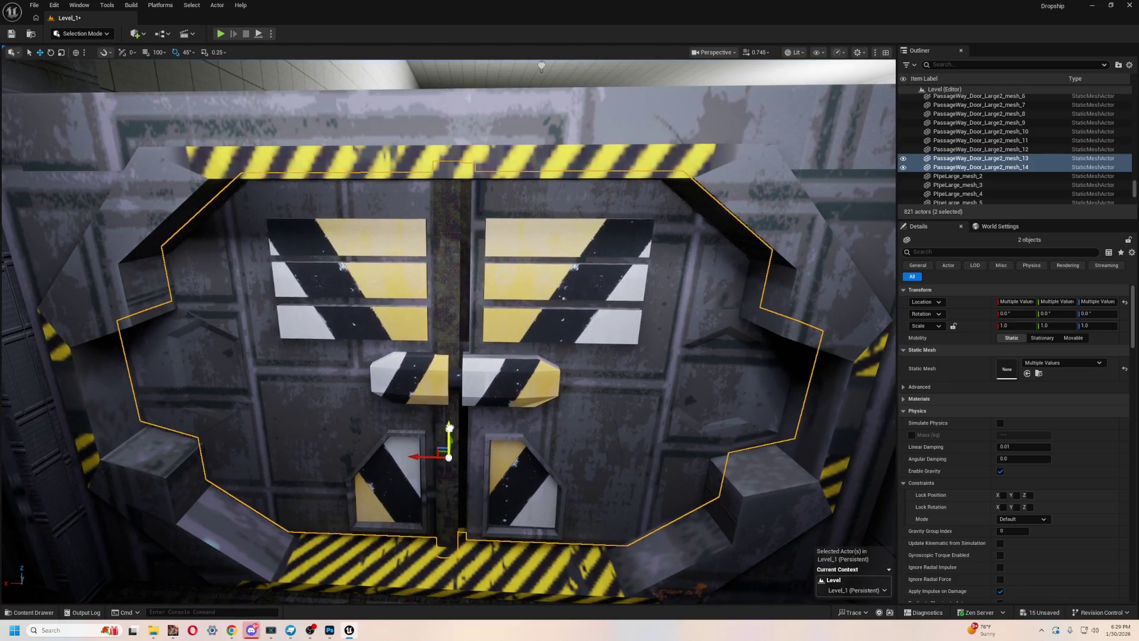
pyautogui.click(585, 368)
pyautogui.moveTo(585, 367)
pyautogui.mouseDown()
pyautogui.moveTo(562, 453)
pyautogui.moveTo(734, 410)
pyautogui.mouseUp()
pyautogui.scroll(-10, 550, 458)
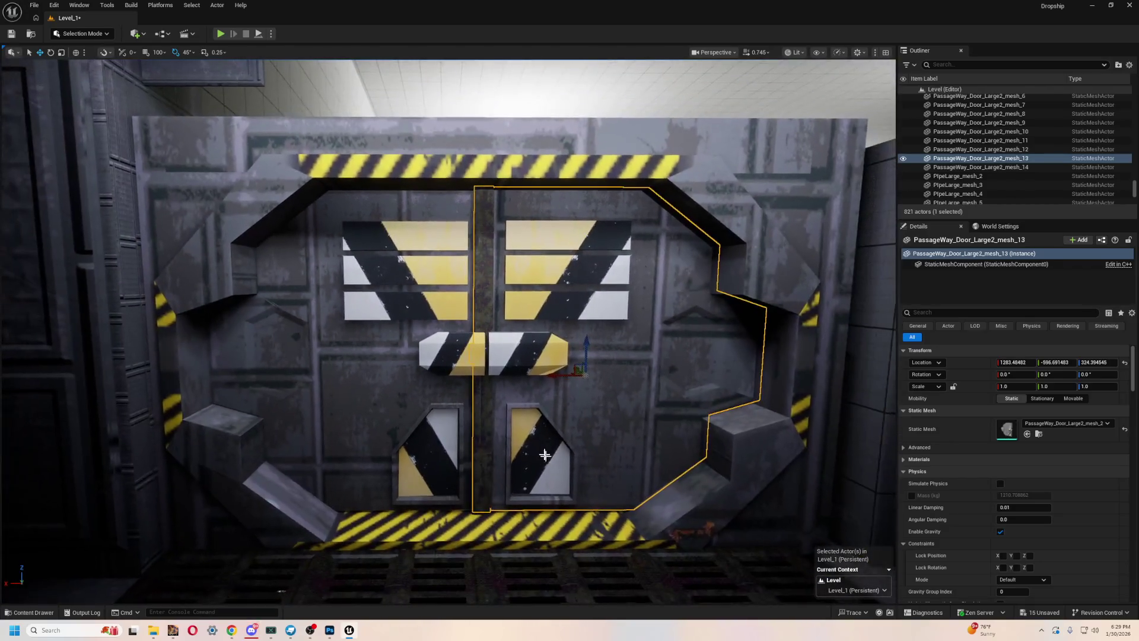
pyautogui.click(221, 35)
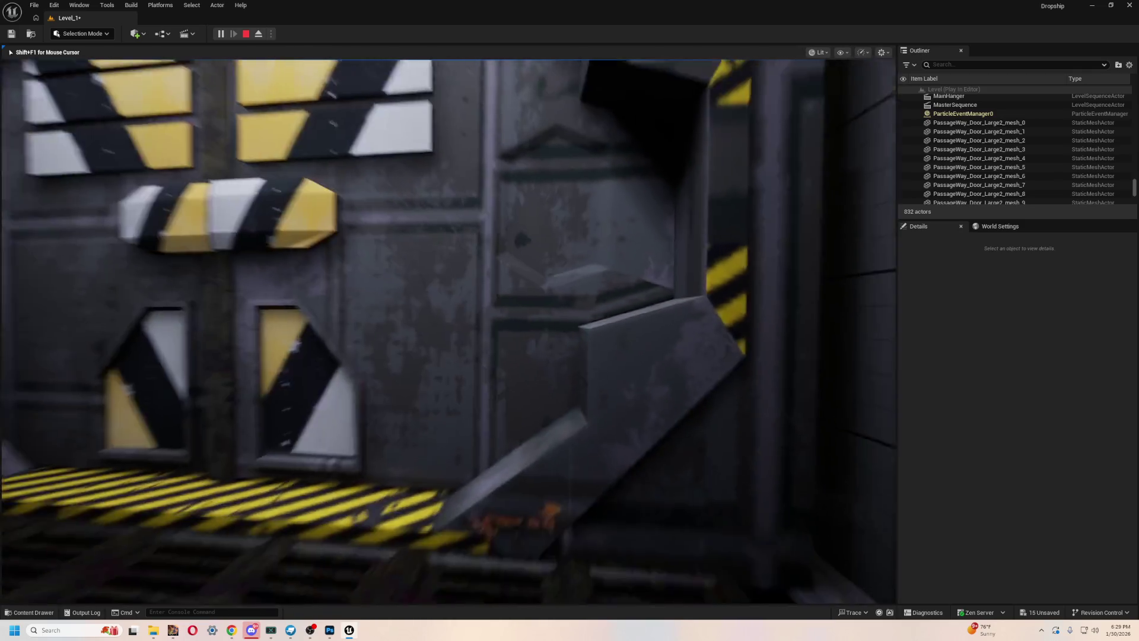
# - Exit play mode, lower the left panel slightly, and set both door panels' Scale X to 2
pyautogui.press('Escape')
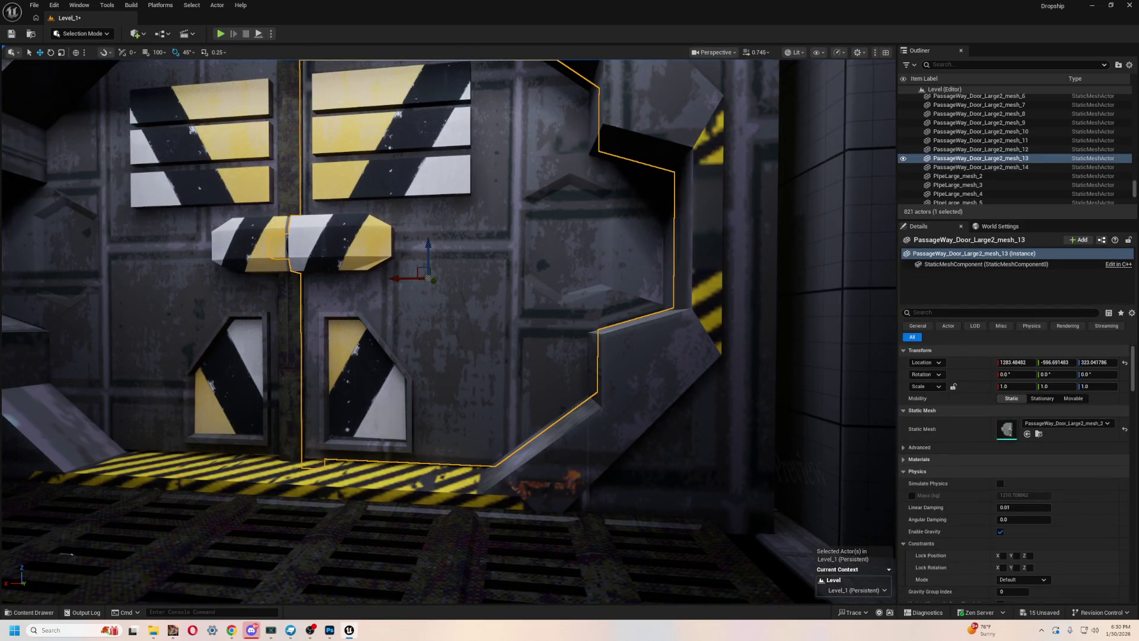
pyautogui.press('Down')
pyautogui.press('f')
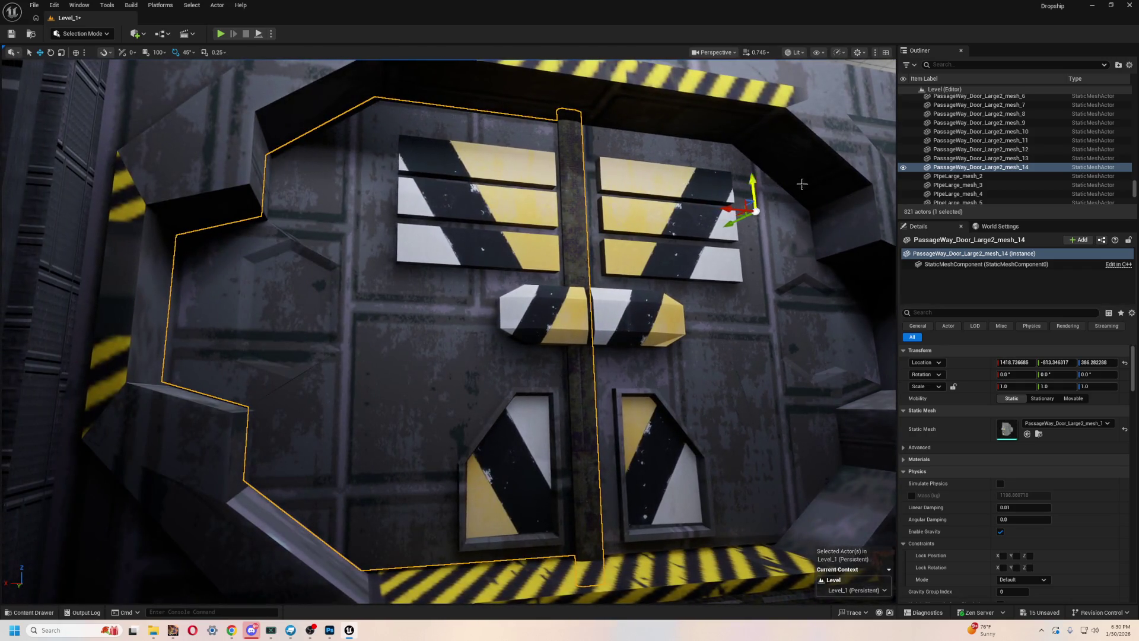
pyautogui.moveTo(752, 180)
pyautogui.mouseDown()
pyautogui.moveTo(734, 209)
pyautogui.moveTo(727, 140)
pyautogui.mouseUp()
pyautogui.scroll(-5, 513, 124)
pyautogui.keyDown('ctrl'); pyautogui.click(483, 376); pyautogui.keyUp('ctrl')
pyautogui.write('1')
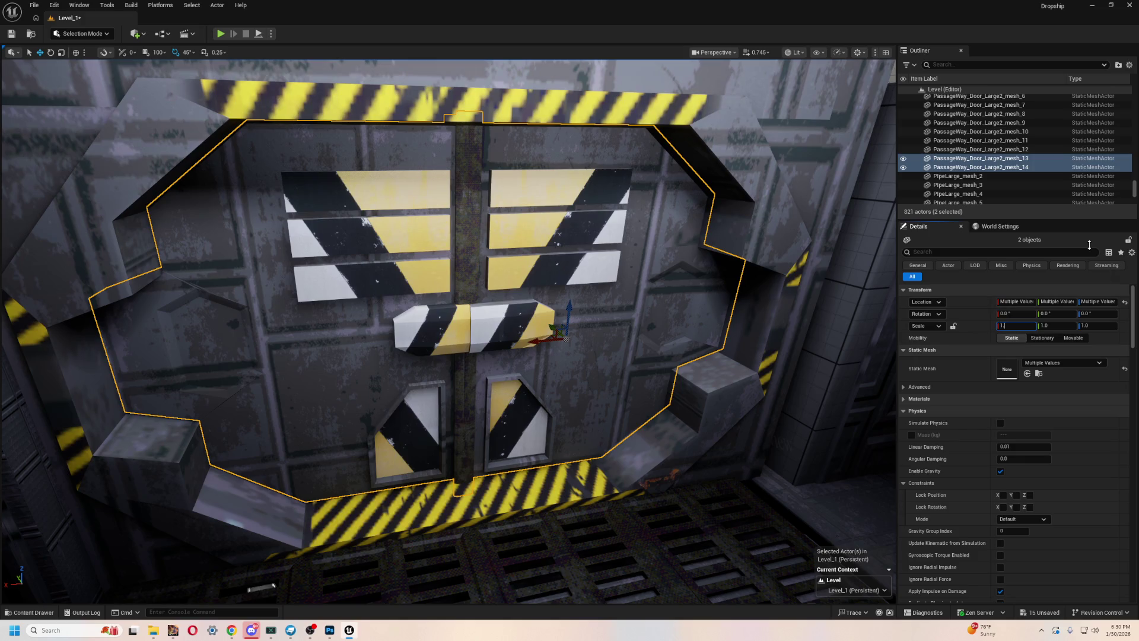
pyautogui.write('.2')
pyautogui.press('Return')
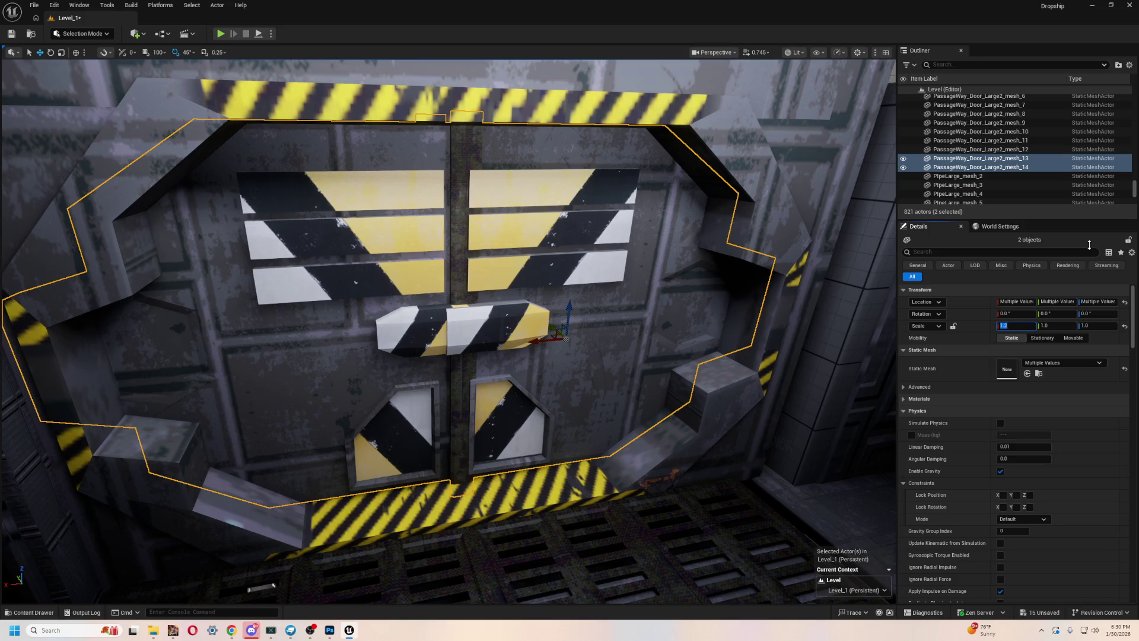
pyautogui.keyDown('ctrl'); pyautogui.click(981, 149); pyautogui.keyUp('ctrl')
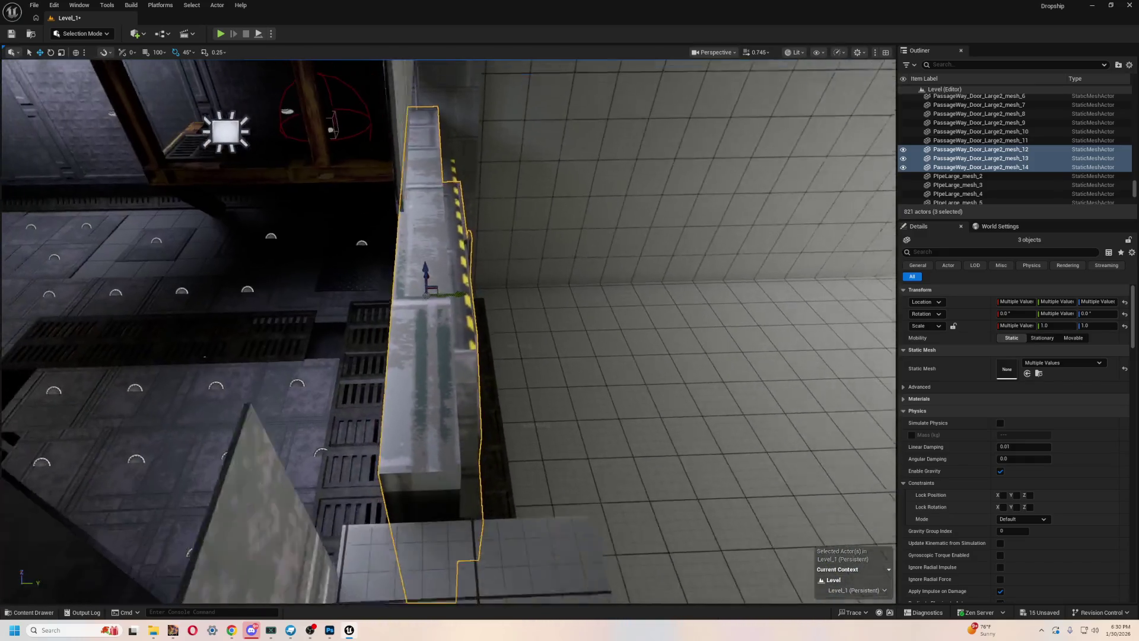
# - Duplicate the frame and both door panels, then delete the three duplicates
pyautogui.click(403, 421)
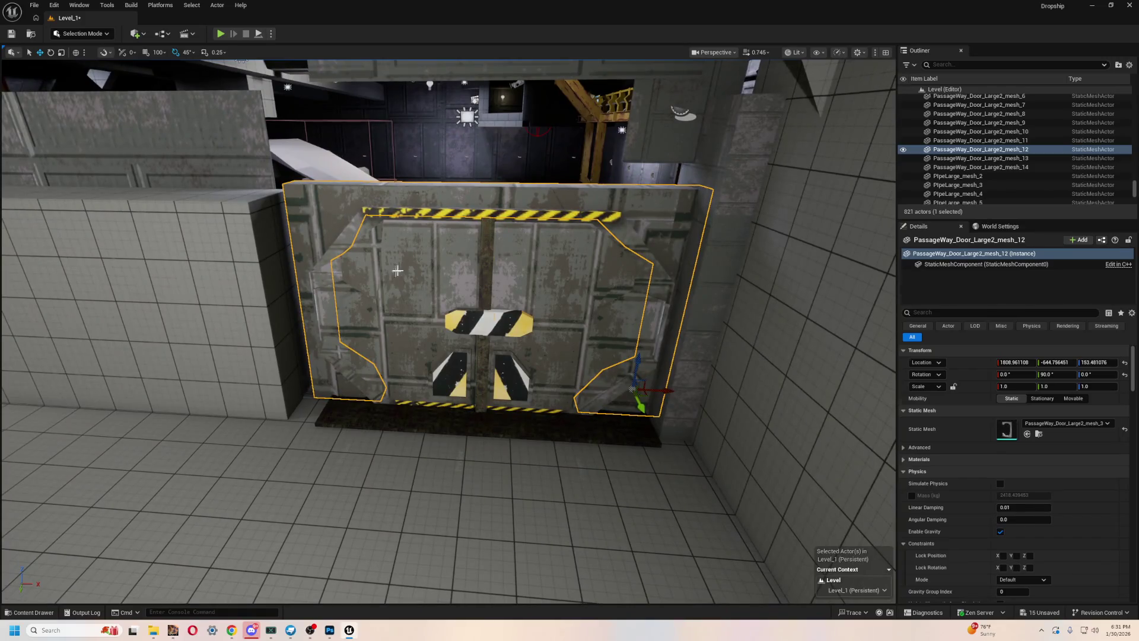
pyautogui.keyDown('ctrl'); pyautogui.click(551, 339); pyautogui.keyUp('ctrl')
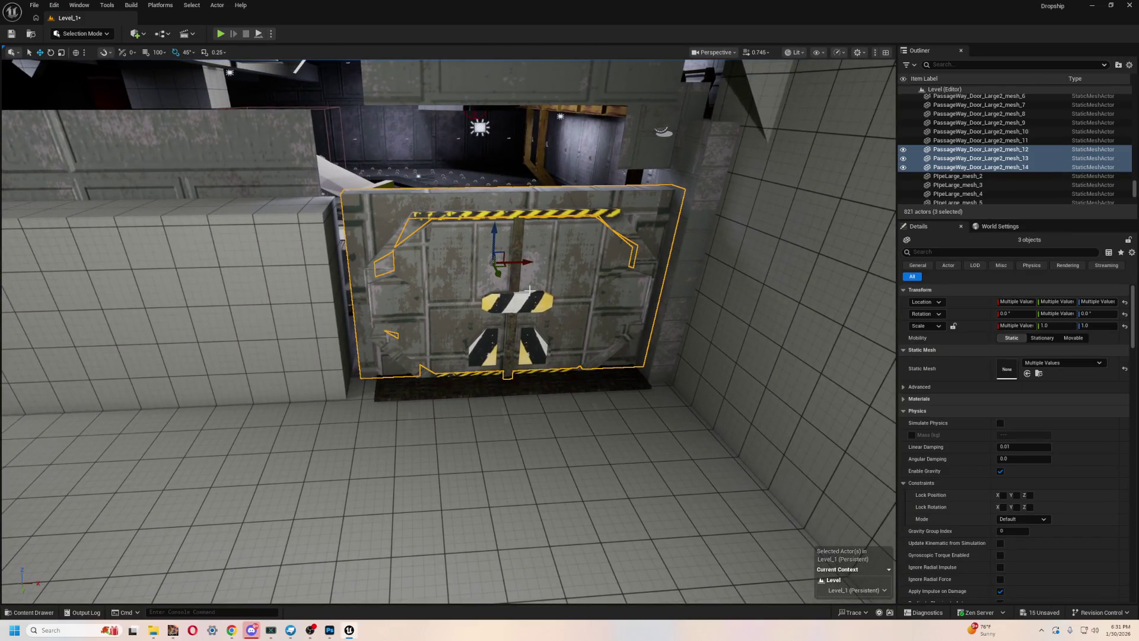
pyautogui.hotkey('ctrl', 'd')
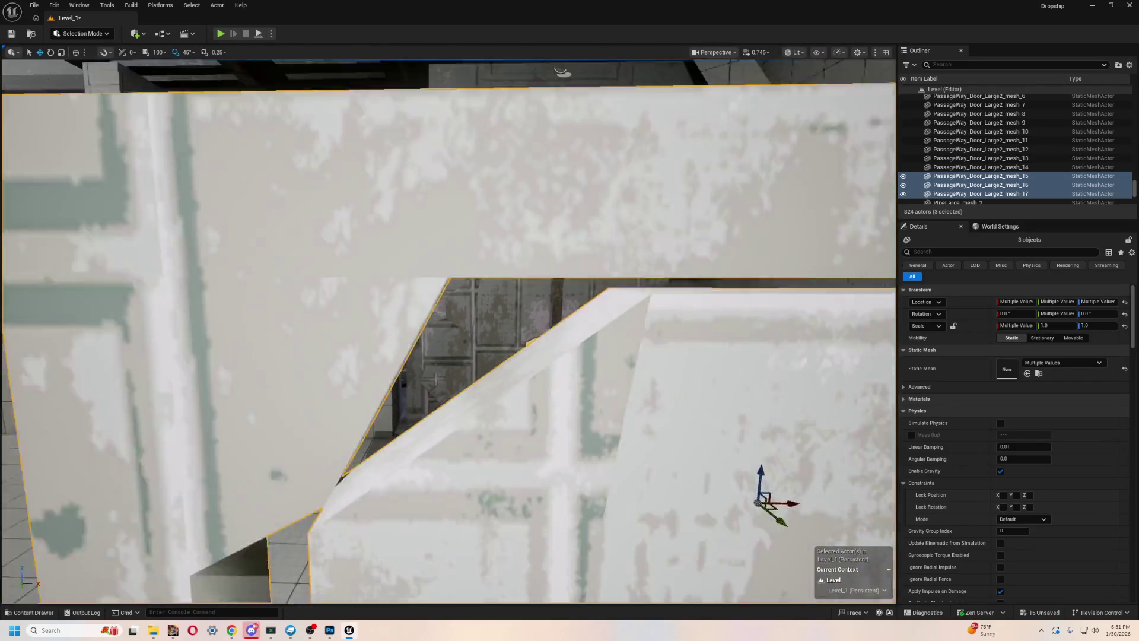
pyautogui.press('w')
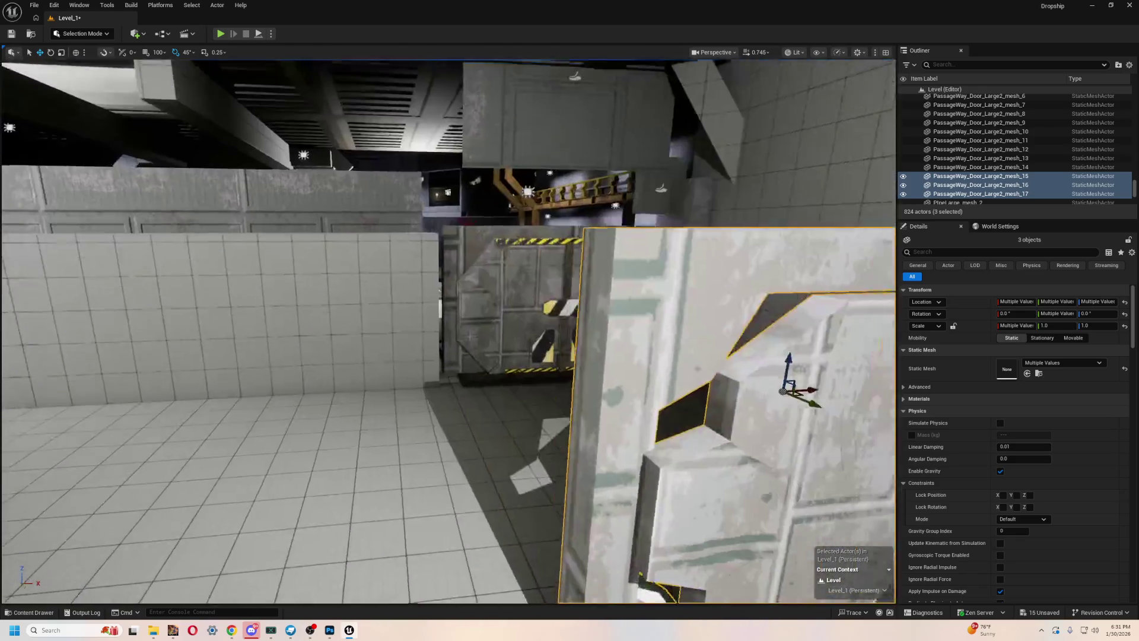
pyautogui.press('f')
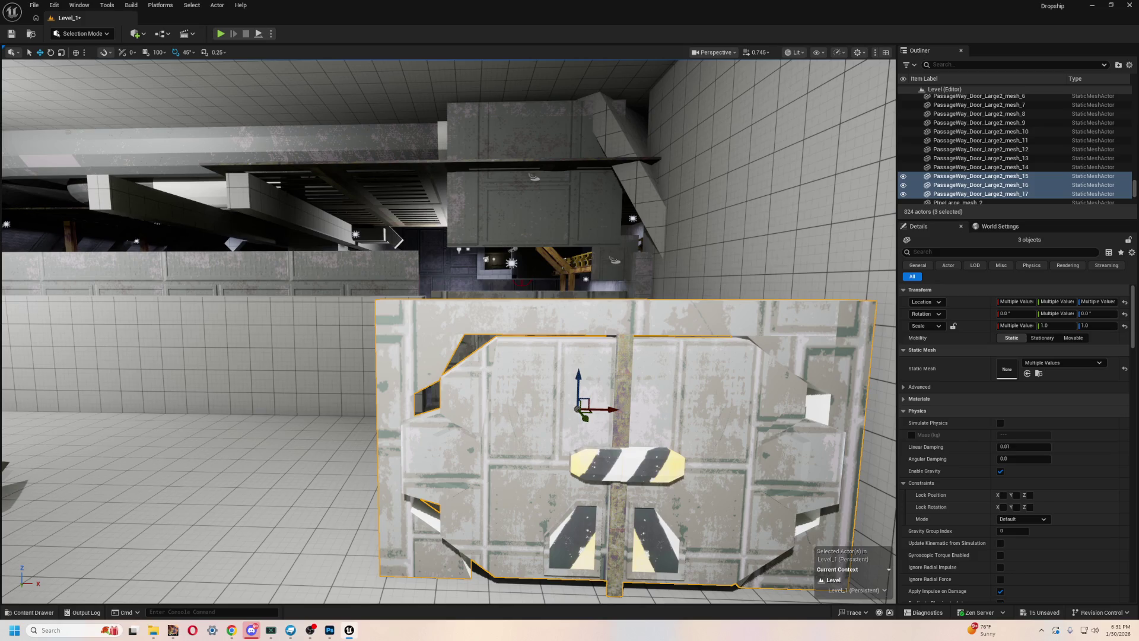
pyautogui.press('Delete')
# - Select PassageWay_Door_Large2_mesh_0 through mesh_14 in the Outliner
pyautogui.press('w')
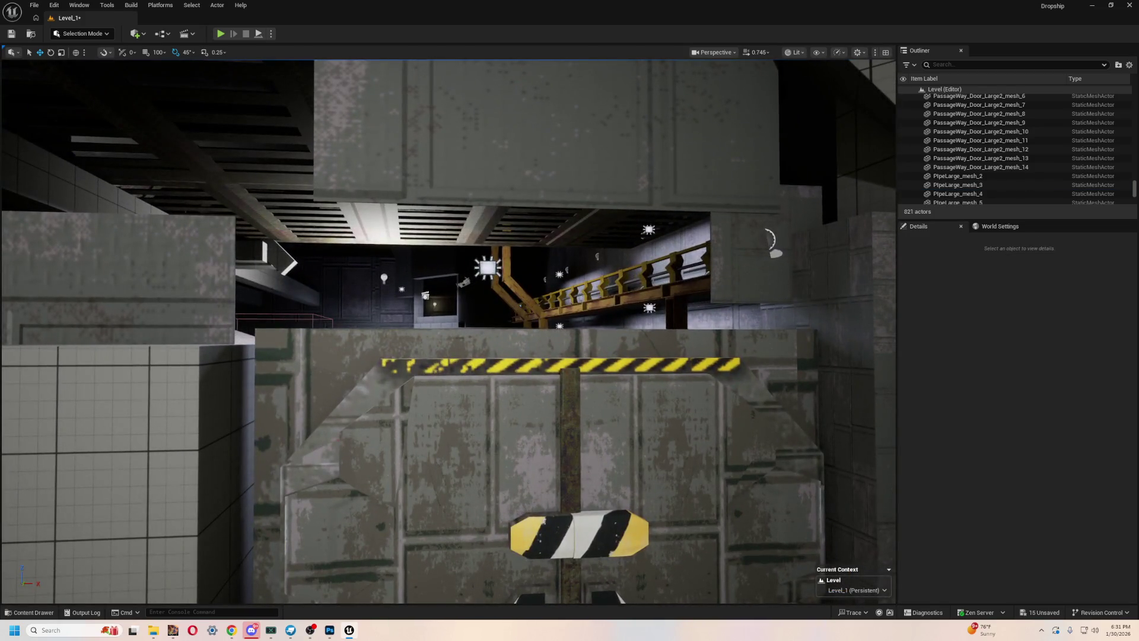
pyautogui.click(591, 402)
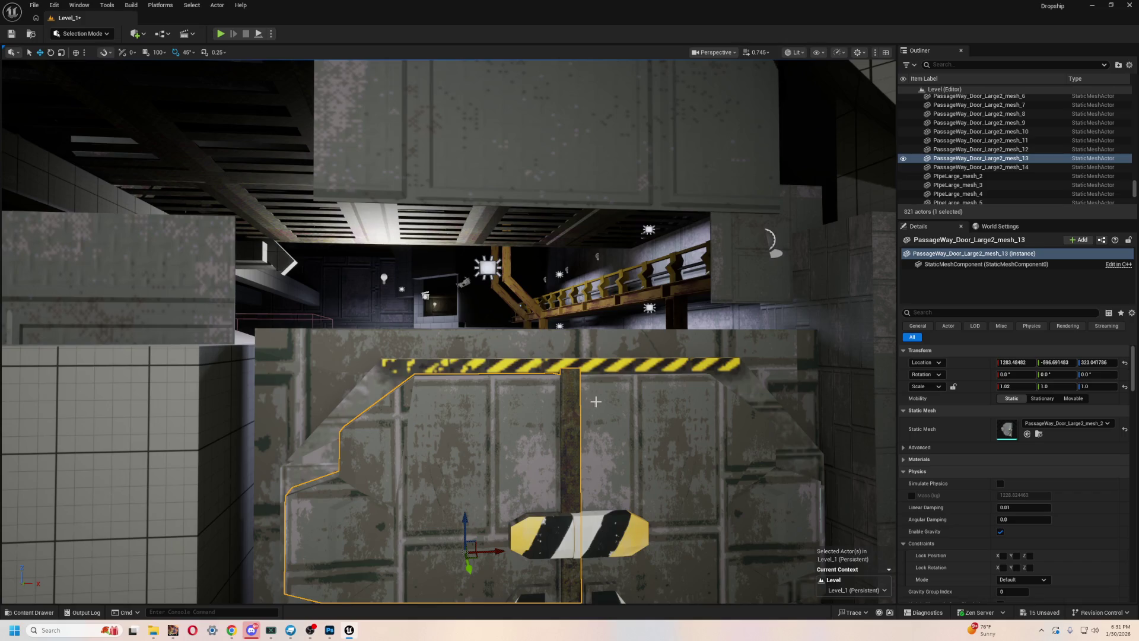
pyautogui.keyDown('ctrl'); pyautogui.click(615, 400); pyautogui.keyUp('ctrl')
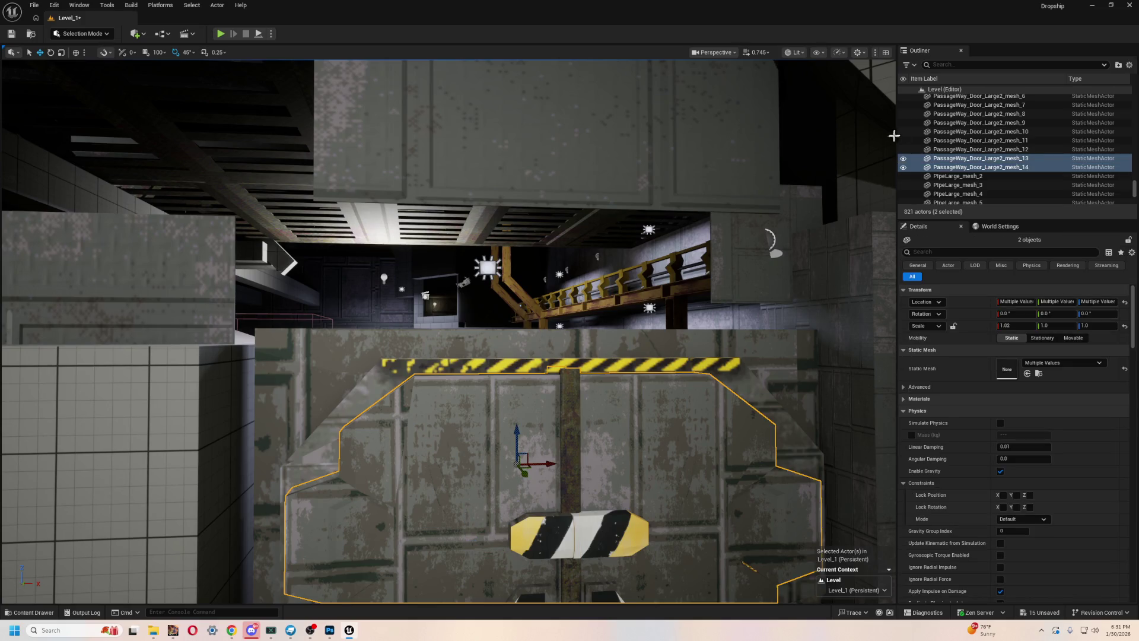
pyautogui.scroll(1, 976, 120)
pyautogui.scroll(4, 997, 142)
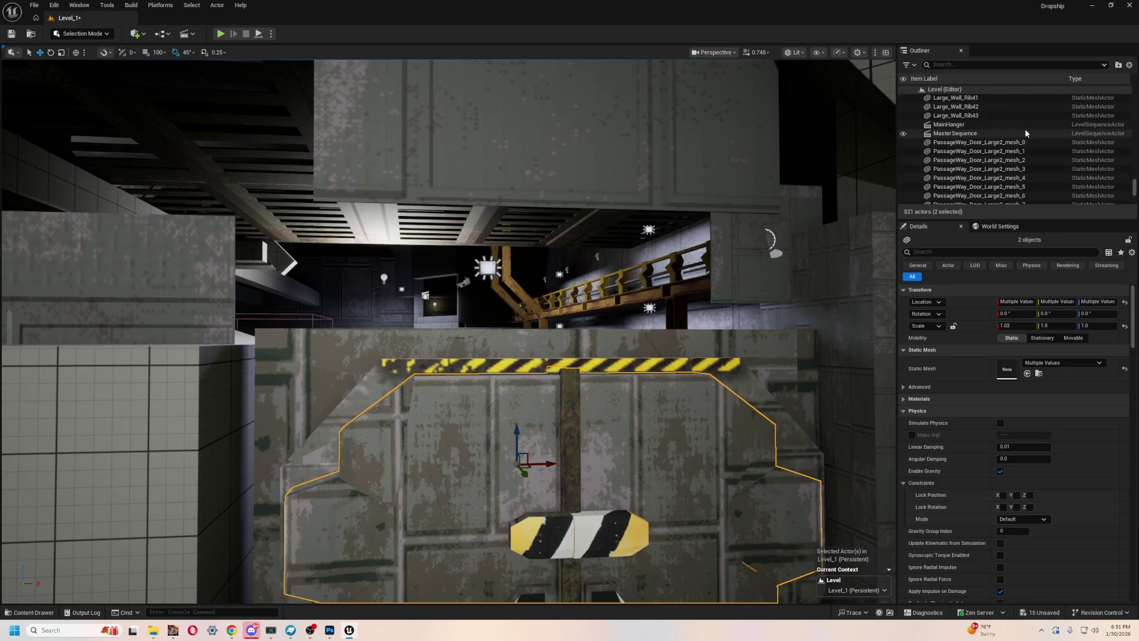
pyautogui.click(1009, 143)
pyautogui.scroll(-4, 1026, 166)
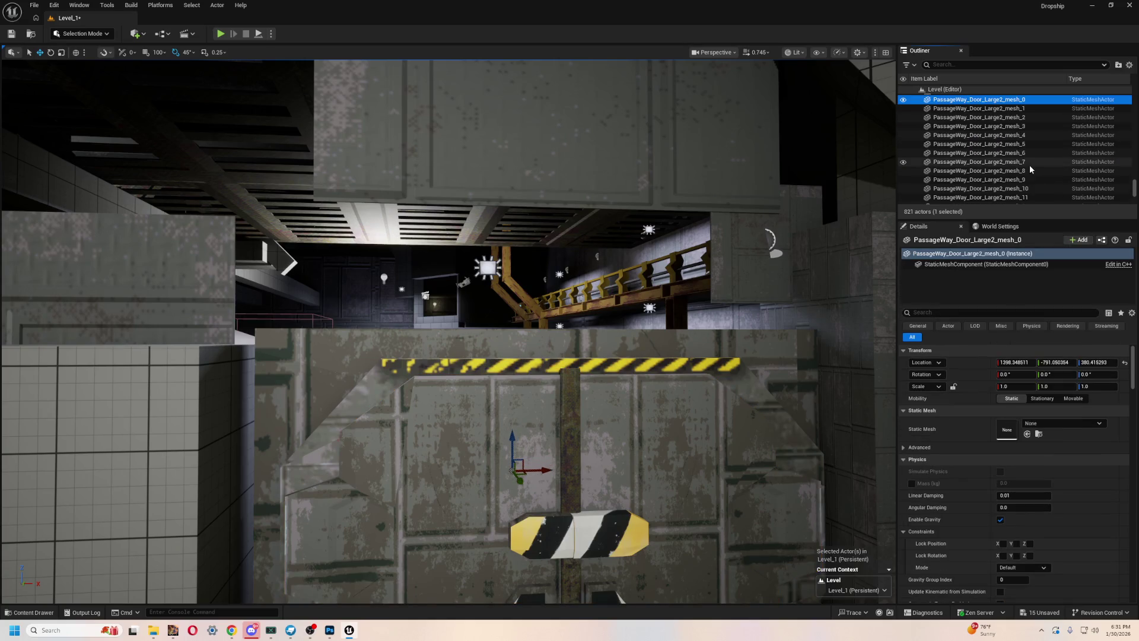
pyautogui.keyDown('shift'); pyautogui.click(1008, 181); pyautogui.keyUp('shift')
# - Duplicate the 15-piece door set and move the copy over by the floor hatch
pyautogui.press('f')
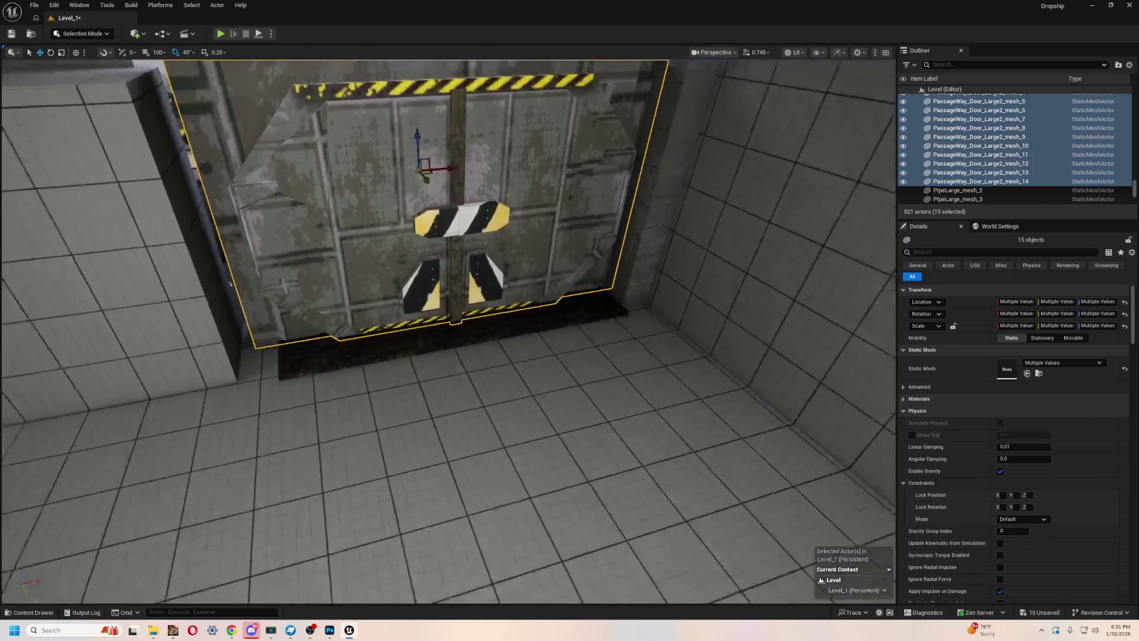
pyautogui.moveTo(600, 236)
pyautogui.mouseDown()
pyautogui.moveTo(585, 458)
pyautogui.moveTo(607, 236)
pyautogui.moveTo(564, 386)
pyautogui.moveTo(486, 542)
pyautogui.mouseUp()
pyautogui.hotkey('ctrl', 'z')
pyautogui.moveTo(507, 419); pyautogui.dragTo(625, 488)
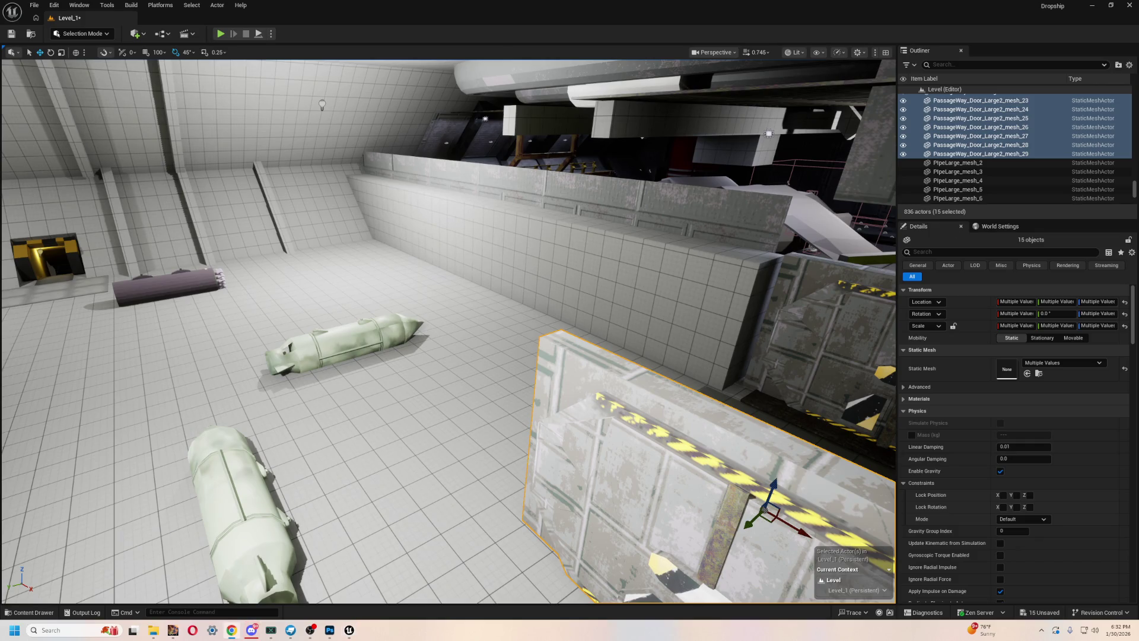
pyautogui.moveTo(718, 259)
pyautogui.mouseDown()
pyautogui.moveTo(623, 310)
pyautogui.moveTo(631, 318)
pyautogui.moveTo(232, 146)
pyautogui.moveTo(250, 136)
pyautogui.moveTo(261, 89)
pyautogui.moveTo(279, 137)
pyautogui.moveTo(297, 155)
pyautogui.moveTo(311, 147)
pyautogui.mouseUp()
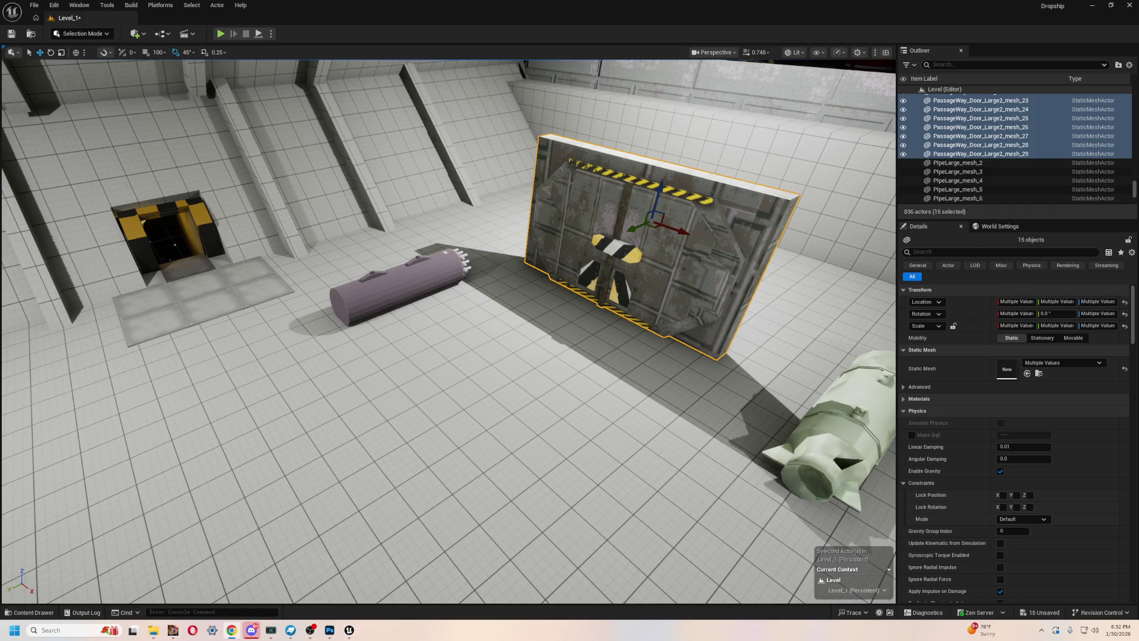
pyautogui.moveTo(375, 332)
pyautogui.mouseDown()
pyautogui.moveTo(380, 249)
pyautogui.moveTo(427, 321)
pyautogui.moveTo(676, 294)
pyautogui.mouseUp()
pyautogui.moveTo(778, 293)
pyautogui.mouseDown()
pyautogui.moveTo(721, 303)
pyautogui.moveTo(707, 249)
pyautogui.moveTo(706, 351)
pyautogui.moveTo(670, 302)
pyautogui.mouseUp()
pyautogui.moveTo(781, 227)
pyautogui.mouseDown()
pyautogui.moveTo(543, 321)
pyautogui.moveTo(454, 370)
pyautogui.moveTo(469, 356)
pyautogui.moveTo(364, 228)
pyautogui.mouseUp()
# - Turn the door copy 45° around vertical, tip it flat, then raise it and slide it along X
pyautogui.scroll(5, 364, 228)
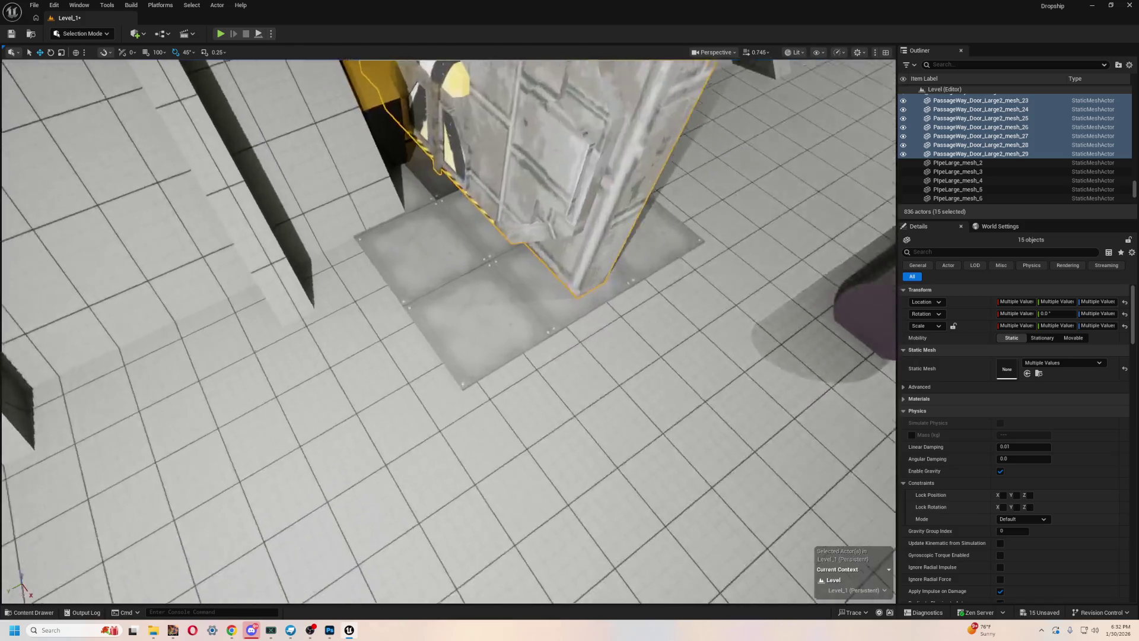
pyautogui.scroll(-5, 495, 357)
pyautogui.press('e')
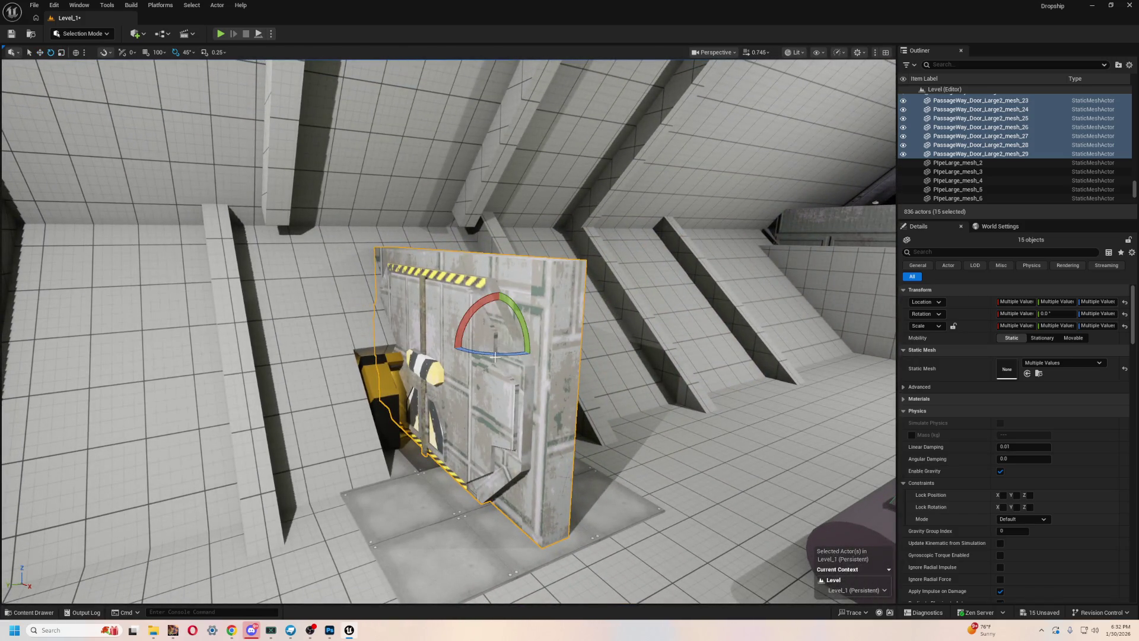
pyautogui.moveTo(495, 355)
pyautogui.mouseDown()
pyautogui.moveTo(484, 356)
pyautogui.moveTo(510, 356)
pyautogui.mouseUp()
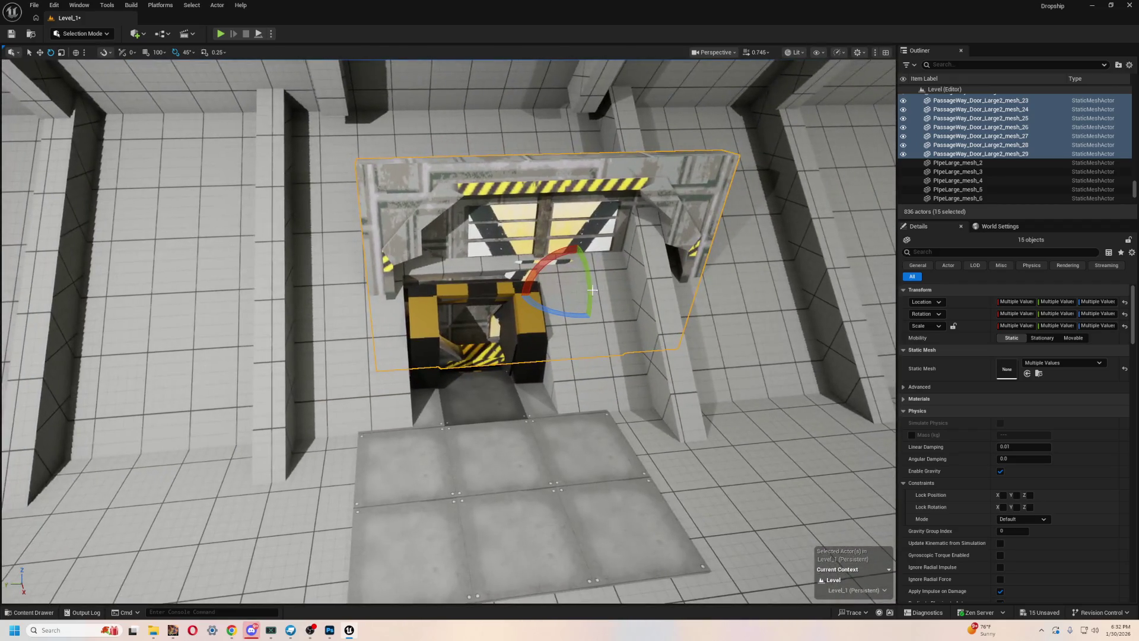
pyautogui.moveTo(592, 290)
pyautogui.mouseDown()
pyautogui.moveTo(573, 308)
pyautogui.moveTo(505, 297)
pyautogui.moveTo(483, 306)
pyautogui.moveTo(509, 356)
pyautogui.mouseUp()
pyautogui.press('w')
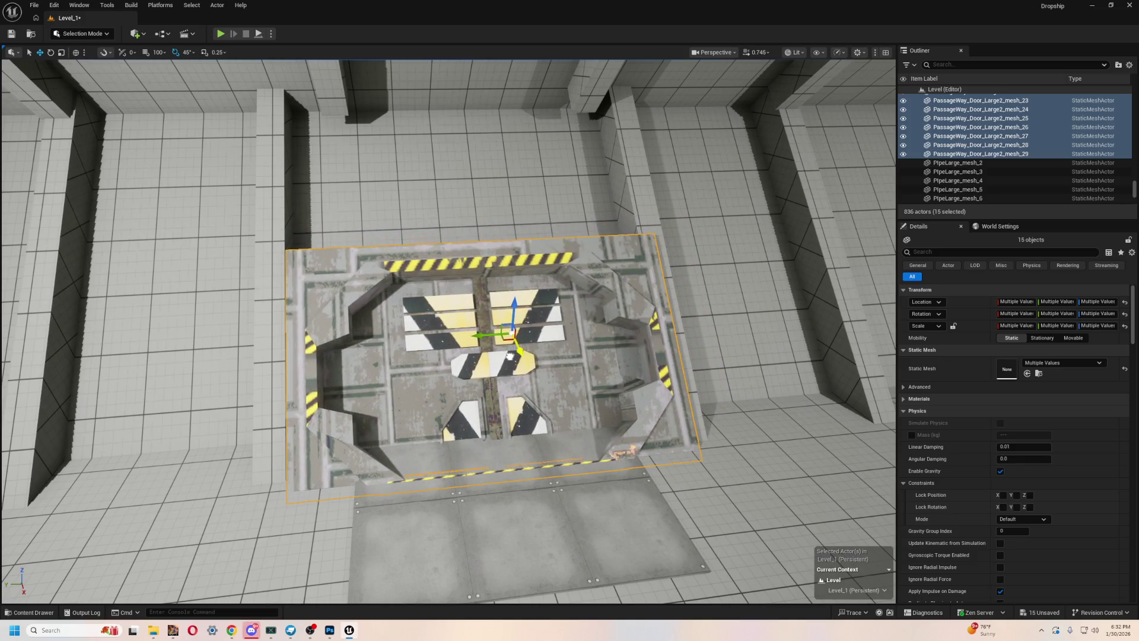
pyautogui.moveTo(515, 305); pyautogui.dragTo(518, 278)
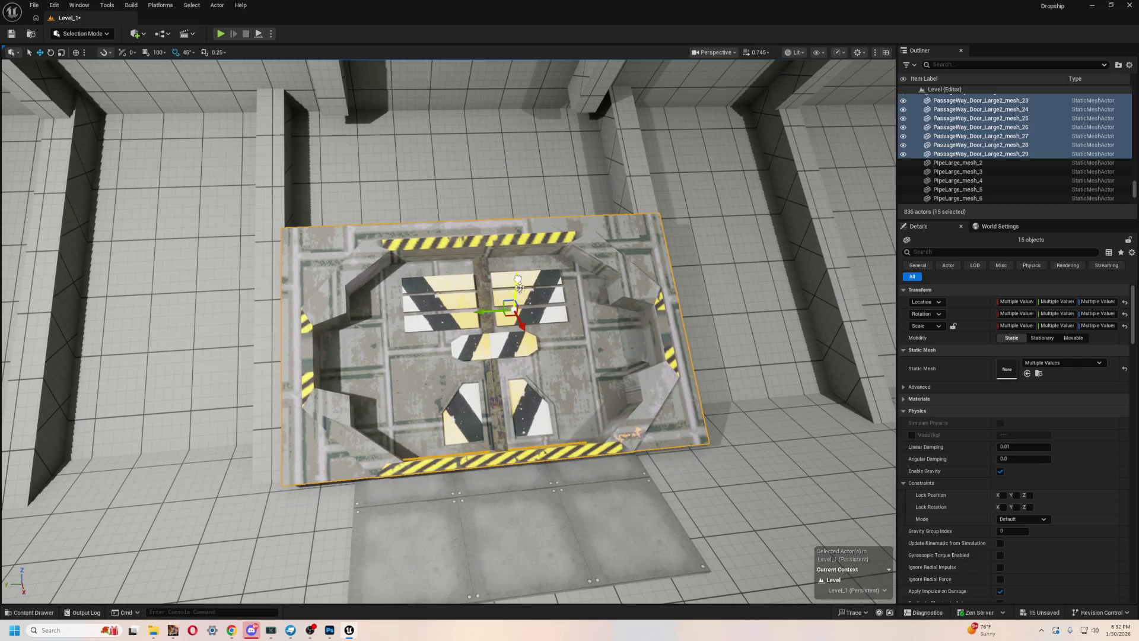
pyautogui.moveTo(524, 323)
pyautogui.mouseDown()
pyautogui.moveTo(502, 305)
pyautogui.moveTo(451, 368)
pyautogui.moveTo(415, 332)
pyautogui.moveTo(456, 378)
pyautogui.moveTo(430, 233)
pyautogui.mouseUp()
pyautogui.moveTo(375, 332)
pyautogui.mouseDown()
pyautogui.moveTo(404, 334)
pyautogui.moveTo(377, 338)
pyautogui.mouseUp()
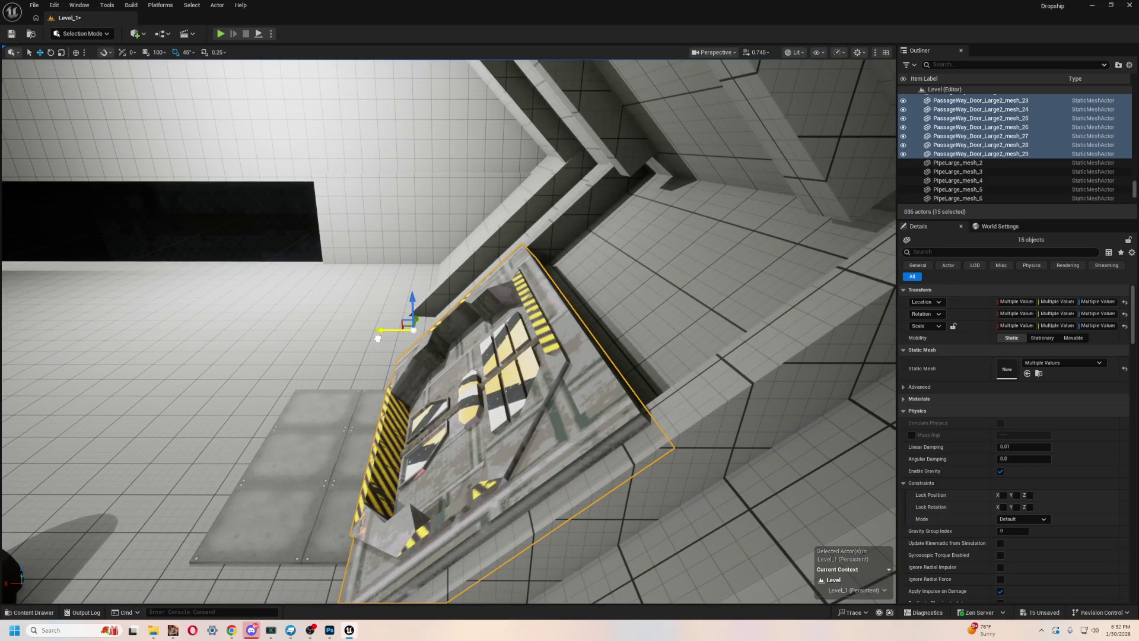
pyautogui.scroll(10, 377, 338)
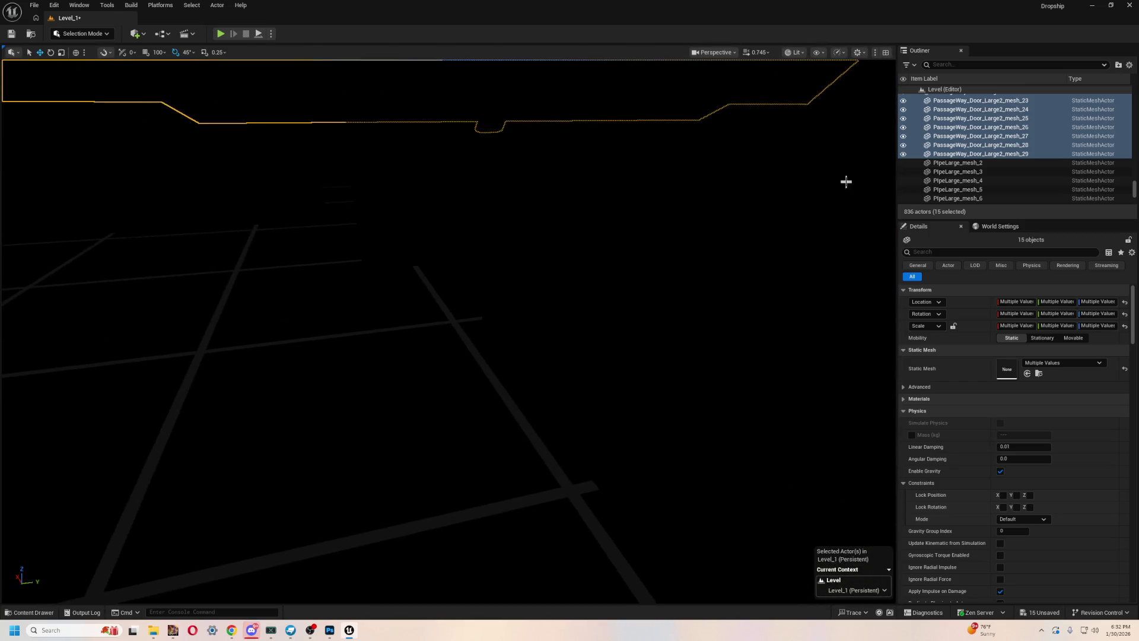
# - Switch the viewport view mode from Lit to Unlit
pyautogui.click(794, 52)
pyautogui.click(821, 97)
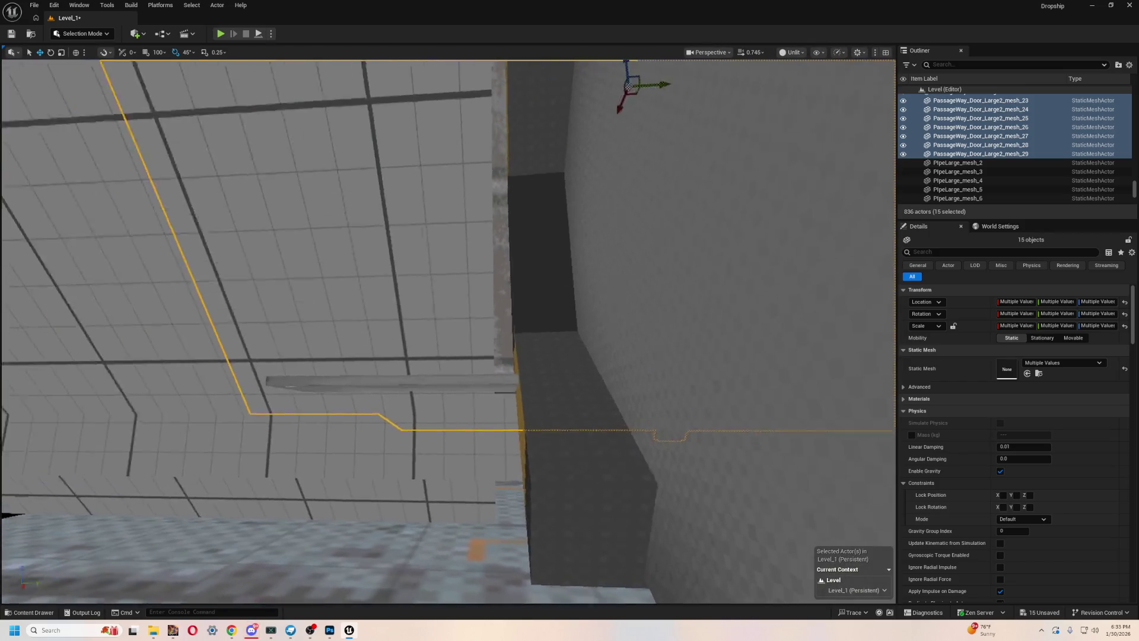
pyautogui.scroll(-5, 448, 330)
pyautogui.scroll(5, 449, 330)
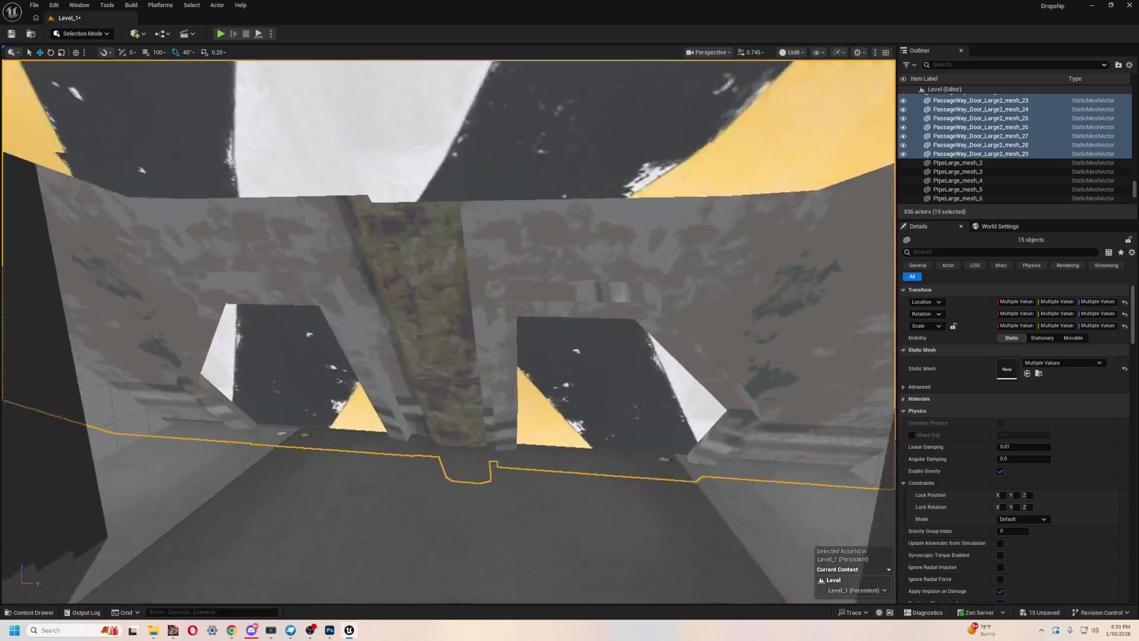
pyautogui.scroll(-6, 448, 330)
pyautogui.scroll(5, 449, 330)
pyautogui.scroll(-5, 449, 330)
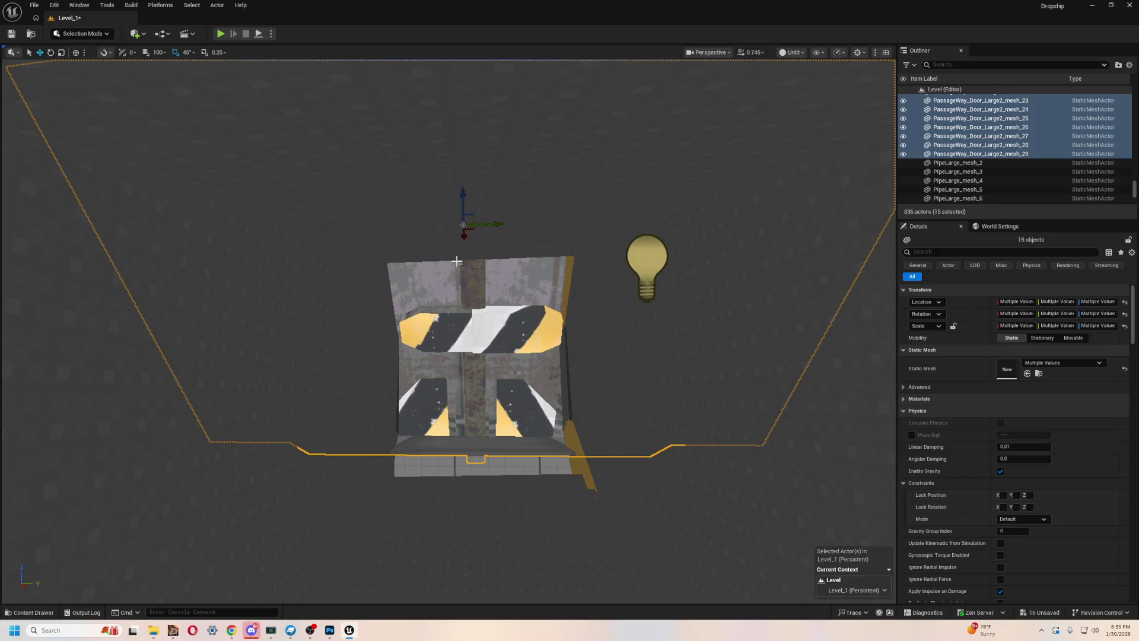
# - Raise the copied door assembly along Z into the slanted opening and frame it in view
pyautogui.moveTo(465, 183)
pyautogui.mouseDown()
pyautogui.moveTo(466, 168)
pyautogui.moveTo(466, 199)
pyautogui.moveTo(465, 173)
pyautogui.mouseUp()
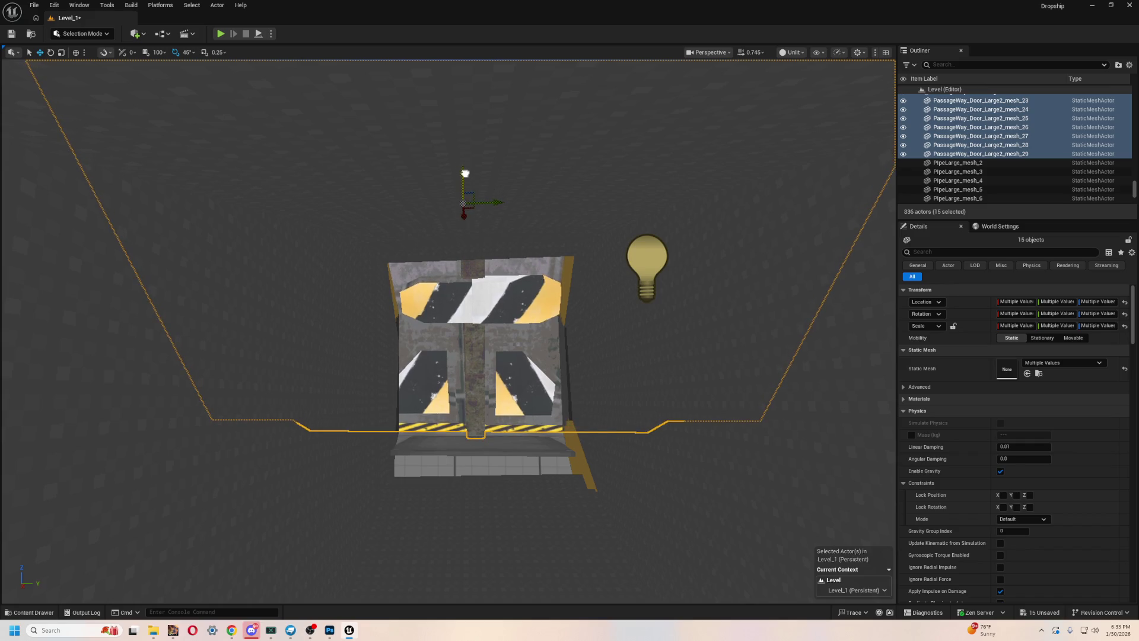
pyautogui.moveTo(466, 217)
pyautogui.mouseDown()
pyautogui.moveTo(458, 237)
pyautogui.moveTo(456, 173)
pyautogui.moveTo(456, 196)
pyautogui.mouseUp()
pyautogui.scroll(-5, 455, 196)
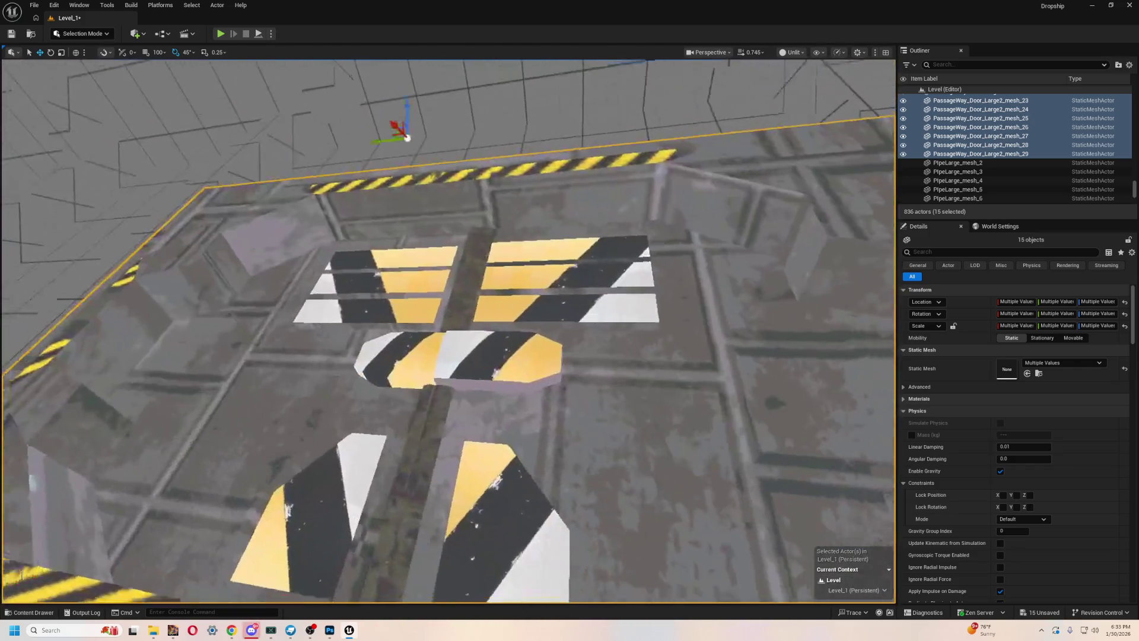
pyautogui.press('f')
pyautogui.moveTo(449, 332)
pyautogui.mouseDown()
pyautogui.moveTo(439, 320)
pyautogui.moveTo(427, 357)
pyautogui.moveTo(451, 297)
pyautogui.moveTo(451, 368)
pyautogui.moveTo(451, 285)
pyautogui.moveTo(534, 332)
pyautogui.moveTo(824, 206)
pyautogui.mouseUp()
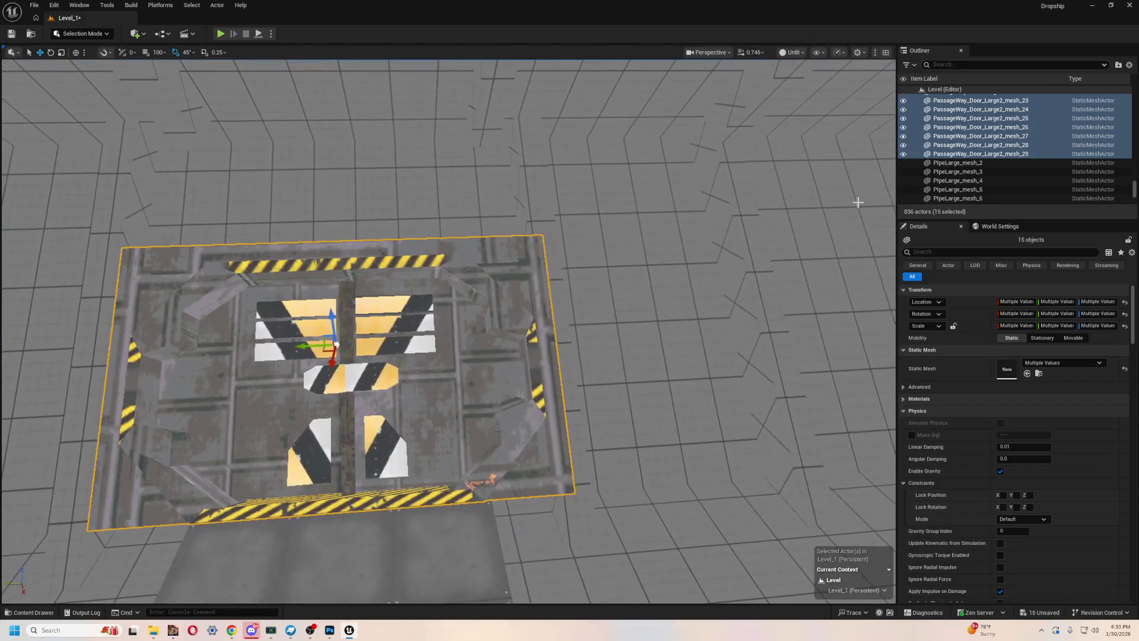
pyautogui.scroll(5, 967, 178)
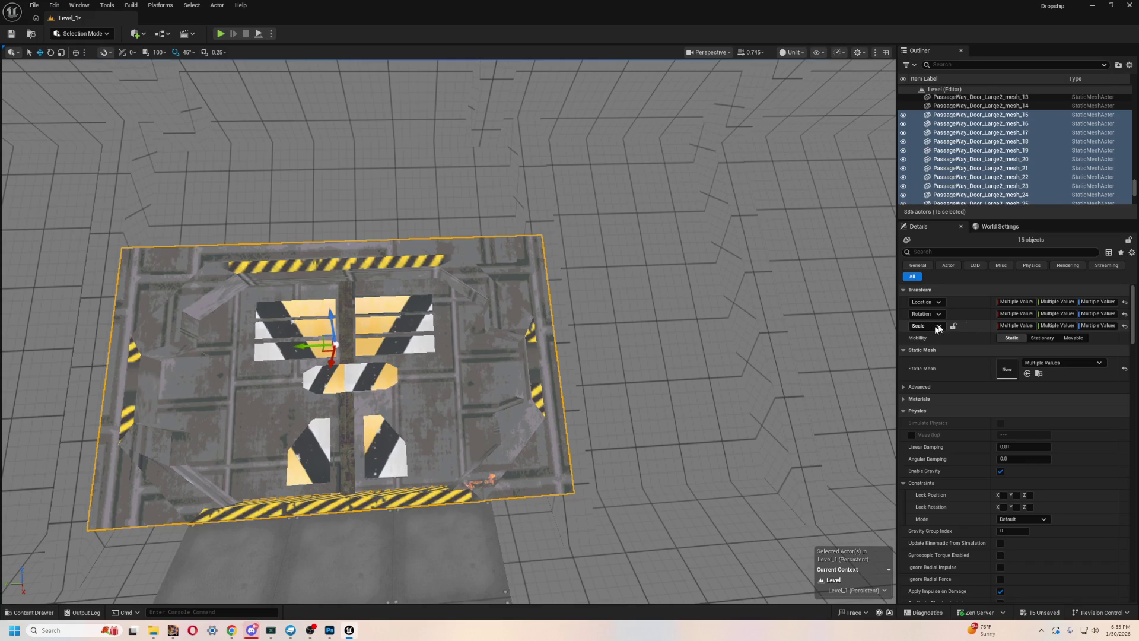
# - Lock proportional scaling and set frame piece mesh_27 to 0.8 scale
pyautogui.click(953, 326)
pyautogui.moveTo(555, 341); pyautogui.dragTo(556, 329)
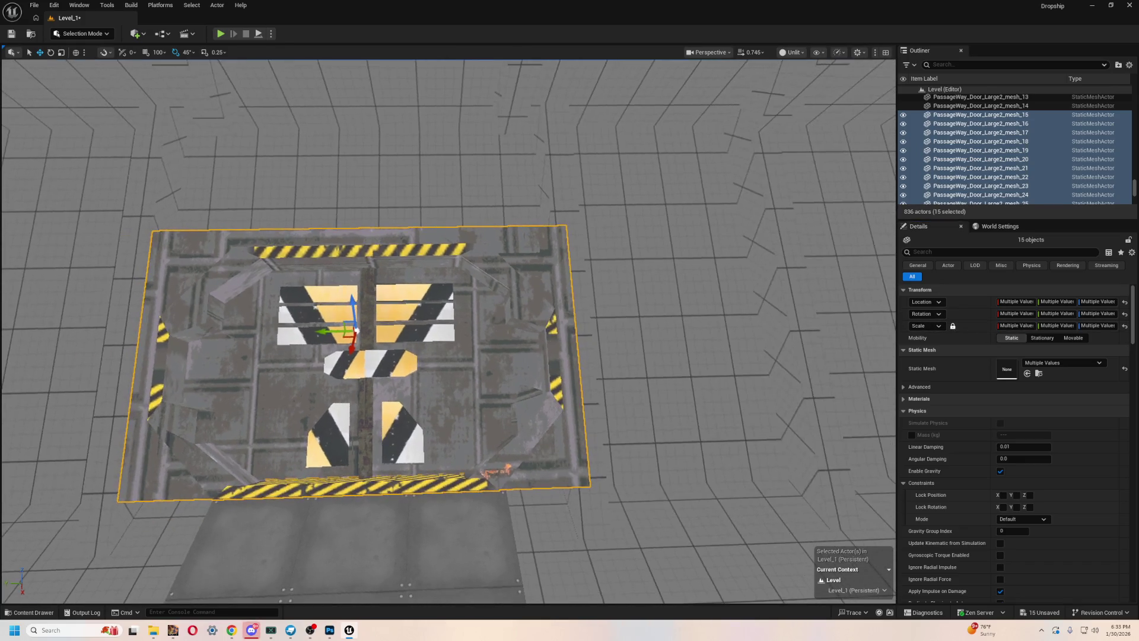
pyautogui.click(1016, 326)
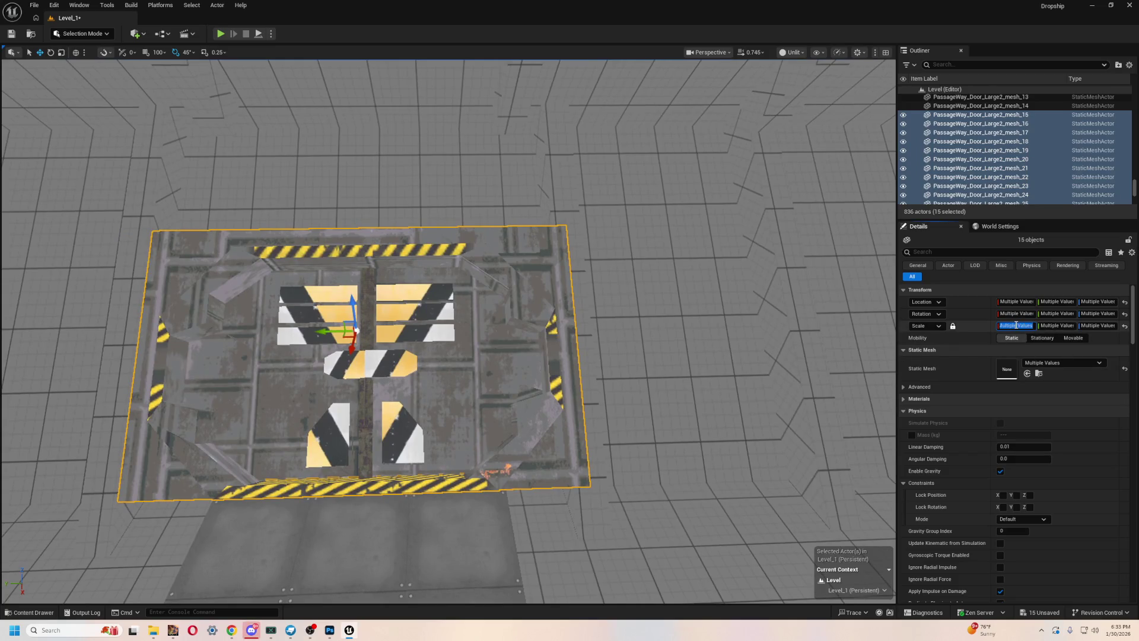
pyautogui.moveTo(332, 359); pyautogui.dragTo(363, 361)
pyautogui.click(269, 264)
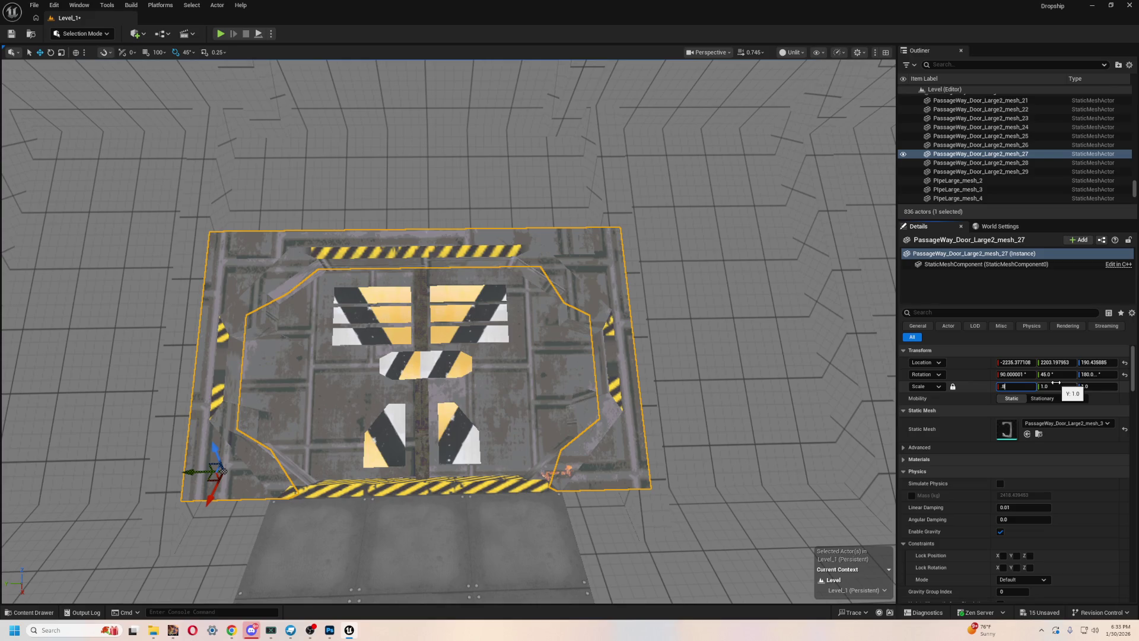
pyautogui.press('Return')
# - Scale both door halves, mesh_28 and mesh_29, to 0.802
pyautogui.click(481, 395)
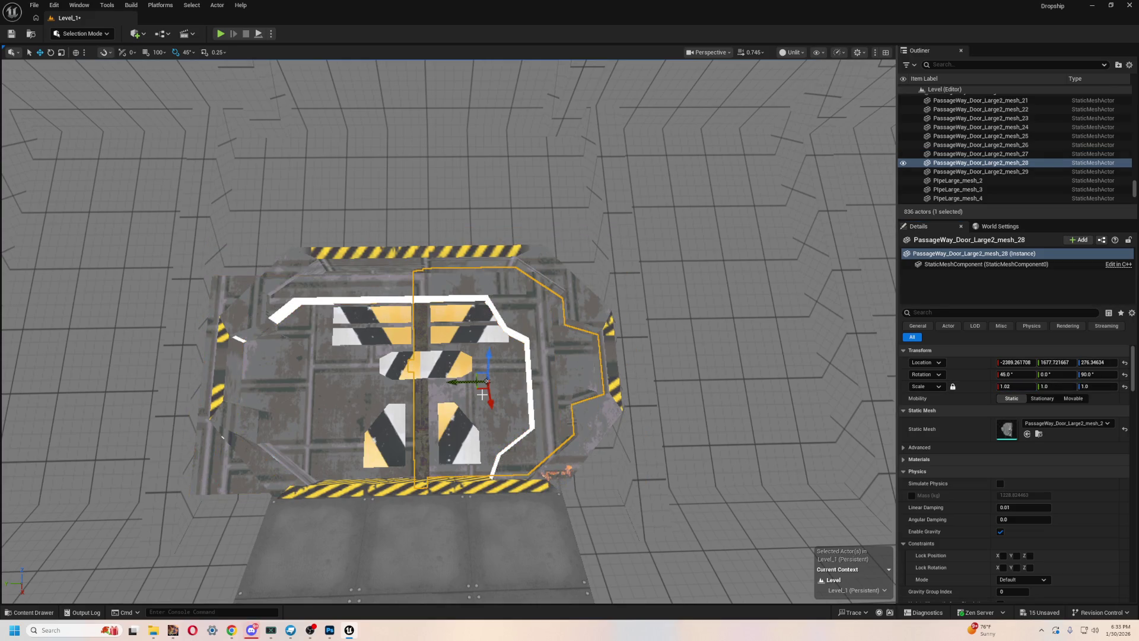
pyautogui.keyDown('ctrl'); pyautogui.click(341, 394); pyautogui.keyUp('ctrl')
pyautogui.click(1022, 327)
pyautogui.write('.802')
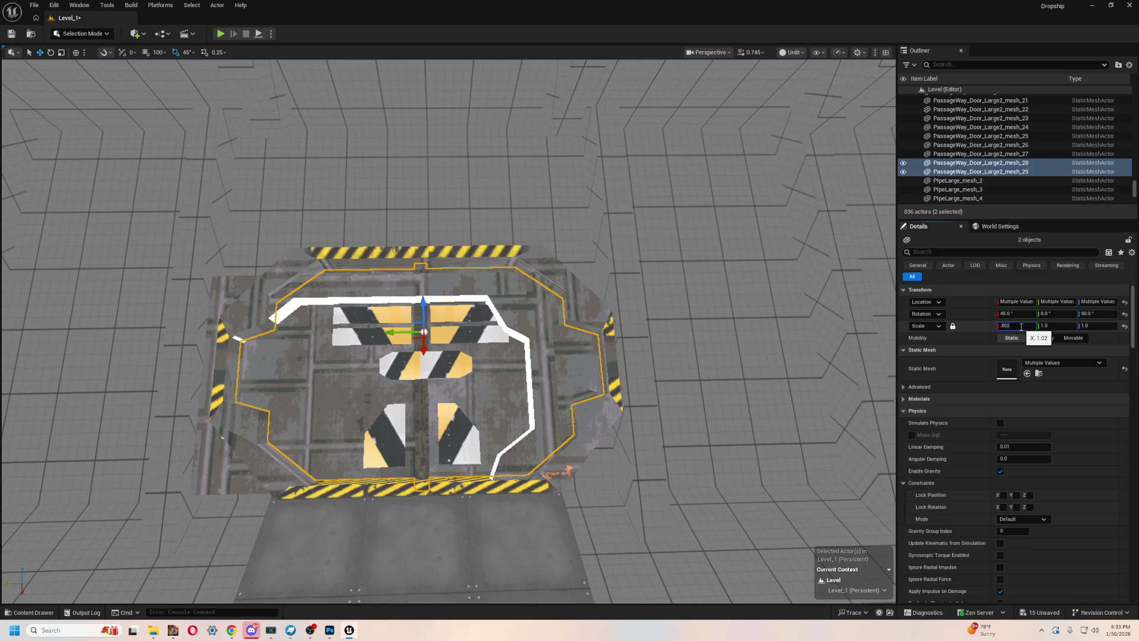
pyautogui.press('Return')
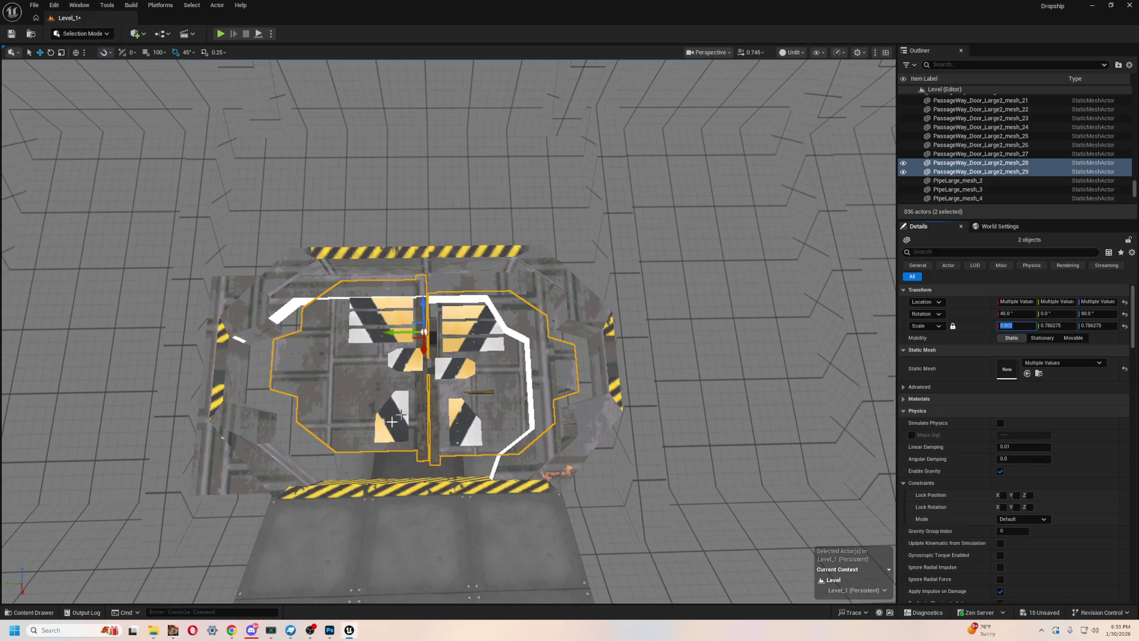
# - Set frame piece mesh_26 to 0.8 scale
pyautogui.moveTo(564, 446); pyautogui.dragTo(468, 324)
pyautogui.click(564, 447)
pyautogui.click(468, 323)
pyautogui.click(1027, 386)
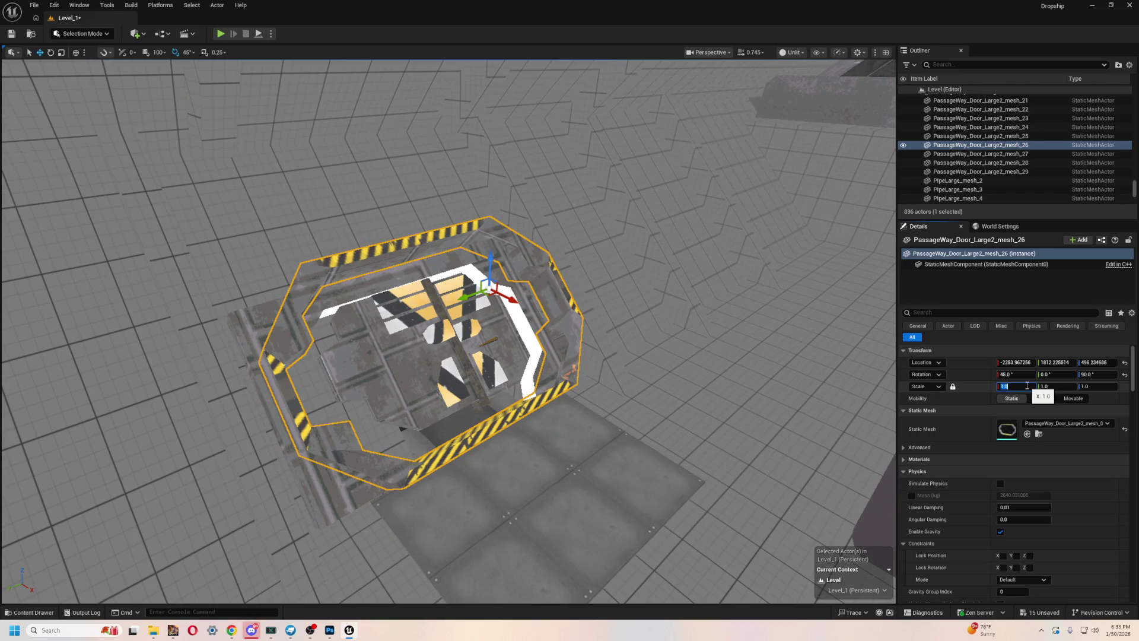
pyautogui.write('0.8')
pyautogui.press('Return')
# - Move frame piece mesh_26 and door half mesh_29 lower into the second opening
pyautogui.moveTo(492, 301); pyautogui.dragTo(492, 302)
pyautogui.moveTo(545, 336)
pyautogui.mouseDown()
pyautogui.moveTo(534, 375)
pyautogui.moveTo(486, 332)
pyautogui.mouseUp()
pyautogui.moveTo(514, 202)
pyautogui.mouseDown()
pyautogui.moveTo(487, 187)
pyautogui.moveTo(496, 208)
pyautogui.moveTo(590, 254)
pyautogui.mouseUp()
pyautogui.scroll(5, 590, 254)
pyautogui.click(508, 331)
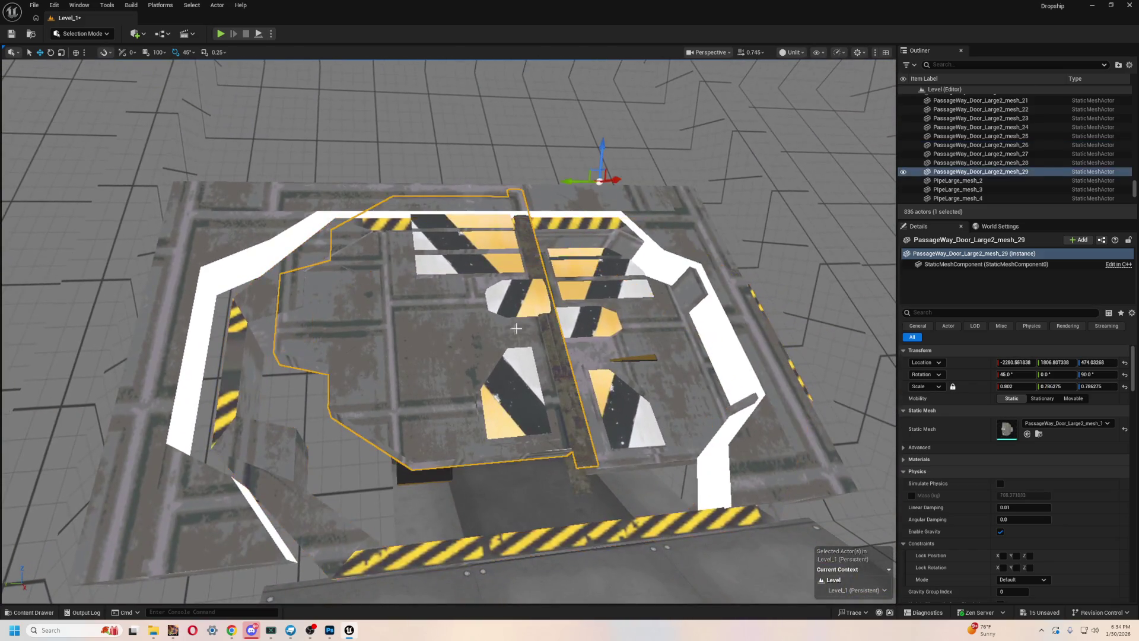
pyautogui.moveTo(601, 143); pyautogui.dragTo(565, 180)
pyautogui.moveTo(586, 222)
pyautogui.mouseDown()
pyautogui.moveTo(469, 239)
pyautogui.moveTo(366, 286)
pyautogui.mouseUp()
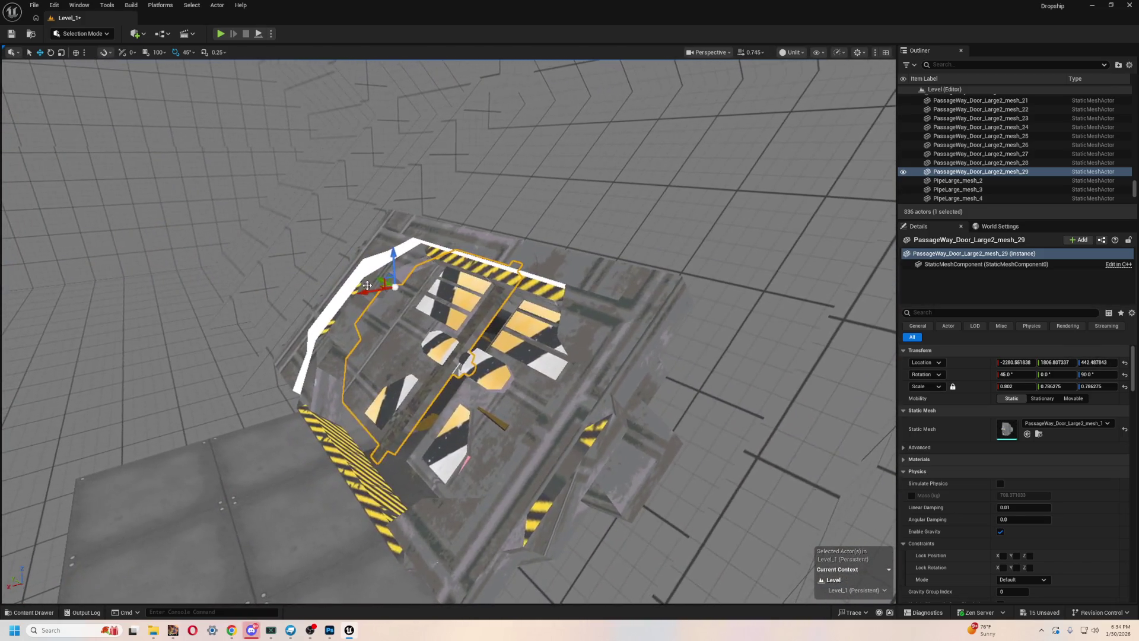
# - Switch the viewport view mode back to Lit
pyautogui.click(793, 53)
pyautogui.click(798, 73)
pyautogui.moveTo(534, 297)
pyautogui.mouseDown()
pyautogui.moveTo(440, 254)
pyautogui.moveTo(468, 207)
pyautogui.mouseUp()
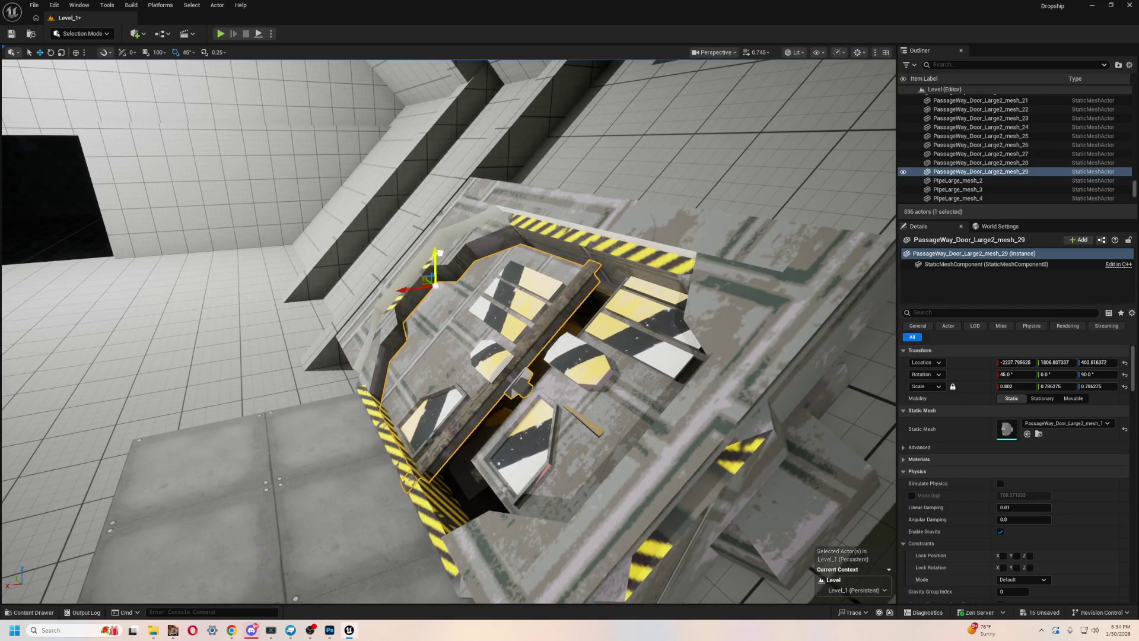
# - Nudge door half mesh_29 along X, then slide and lower mesh_28 to close the gap
pyautogui.moveTo(417, 289)
pyautogui.mouseDown()
pyautogui.moveTo(659, 251)
pyautogui.moveTo(570, 284)
pyautogui.moveTo(587, 347)
pyautogui.moveTo(508, 330)
pyautogui.moveTo(454, 352)
pyautogui.mouseUp()
pyautogui.click(570, 285)
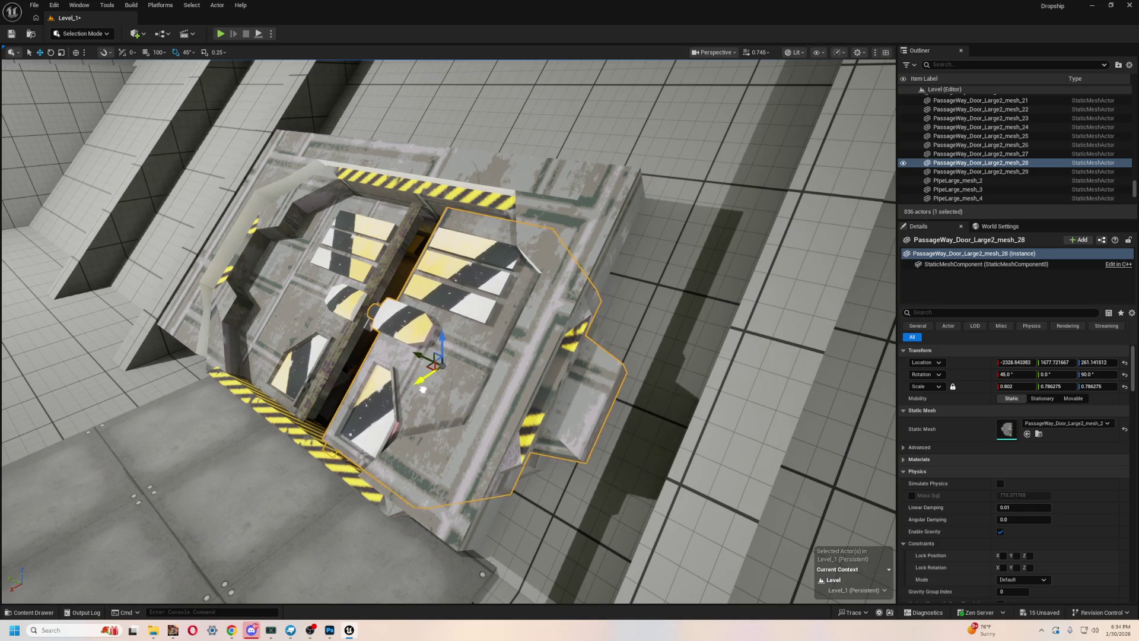
pyautogui.moveTo(423, 389); pyautogui.dragTo(450, 356)
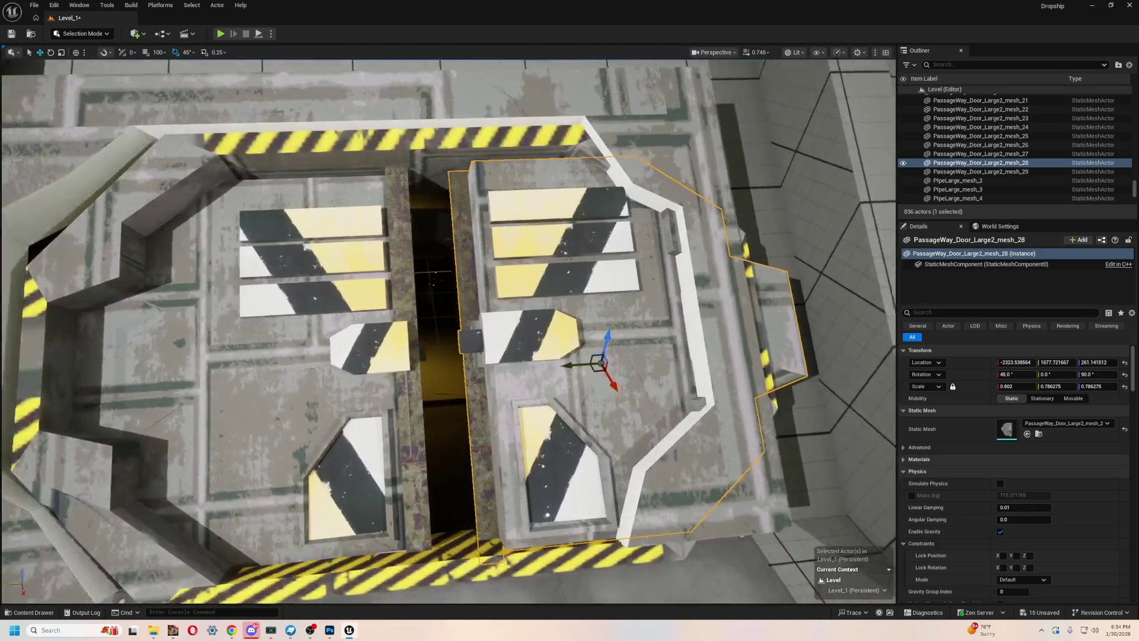
pyautogui.moveTo(568, 364); pyautogui.dragTo(537, 374)
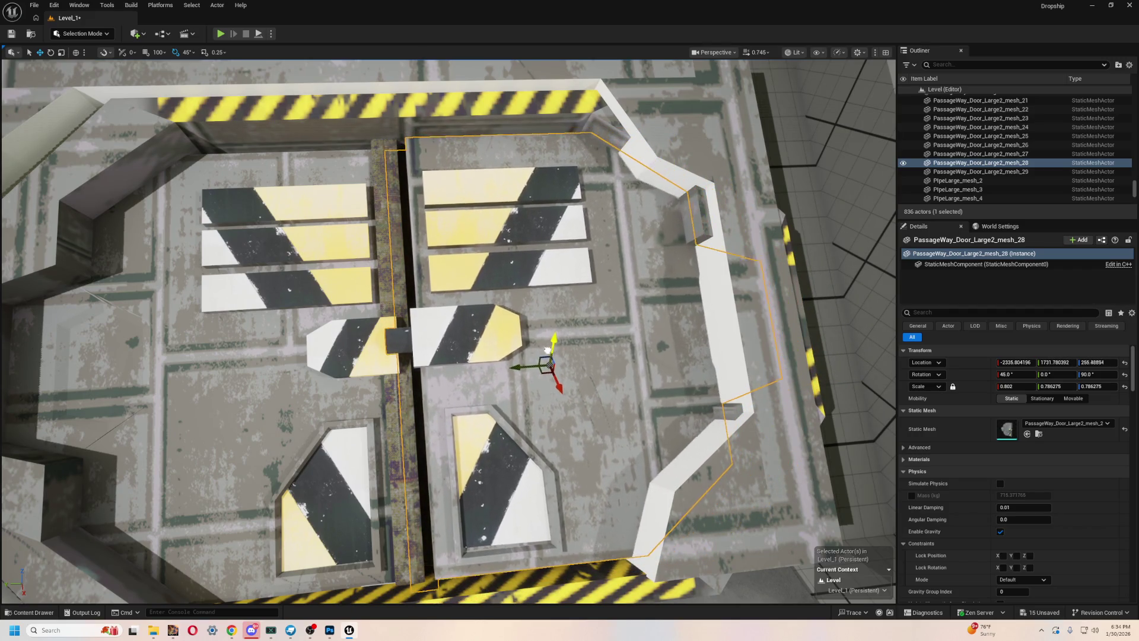
pyautogui.moveTo(539, 356); pyautogui.dragTo(553, 395)
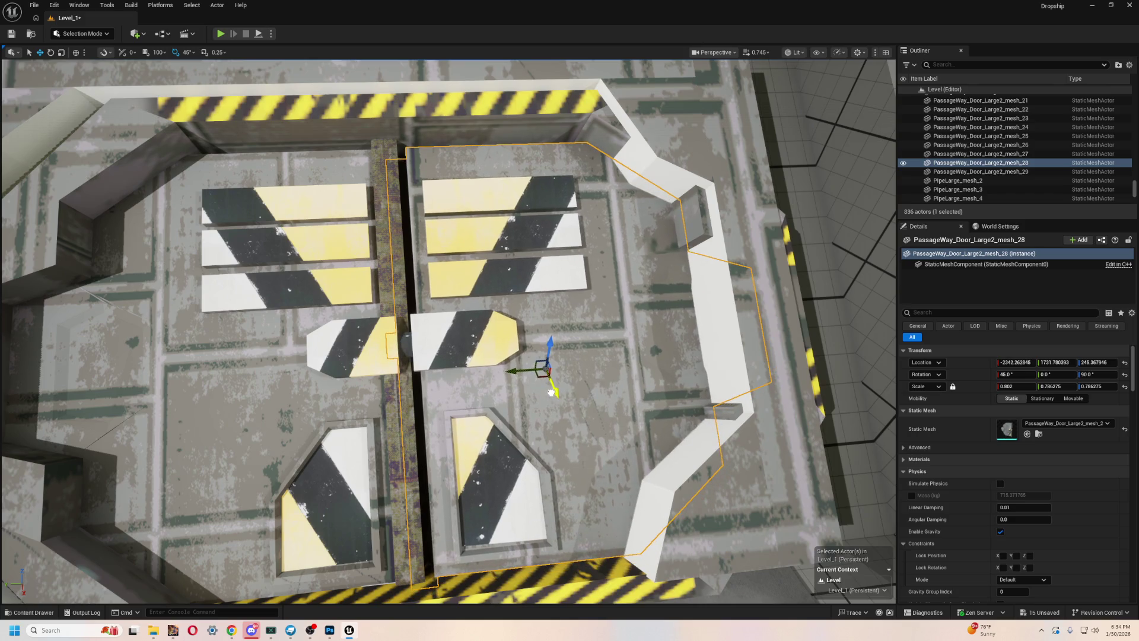
pyautogui.moveTo(547, 354); pyautogui.dragTo(550, 352)
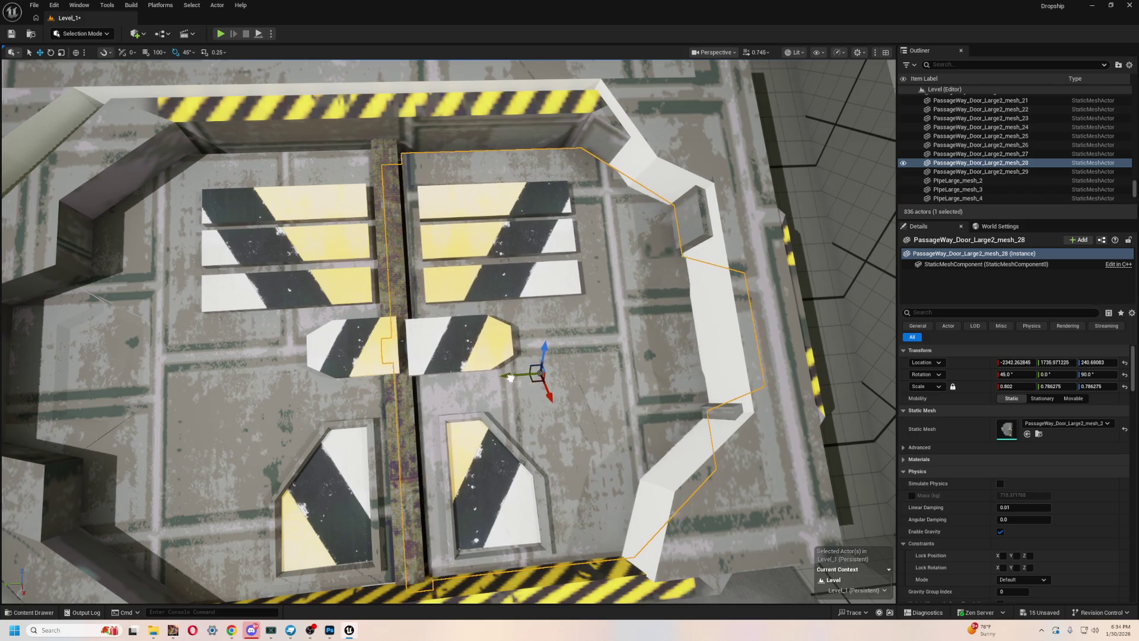
pyautogui.scroll(-3, 452, 408)
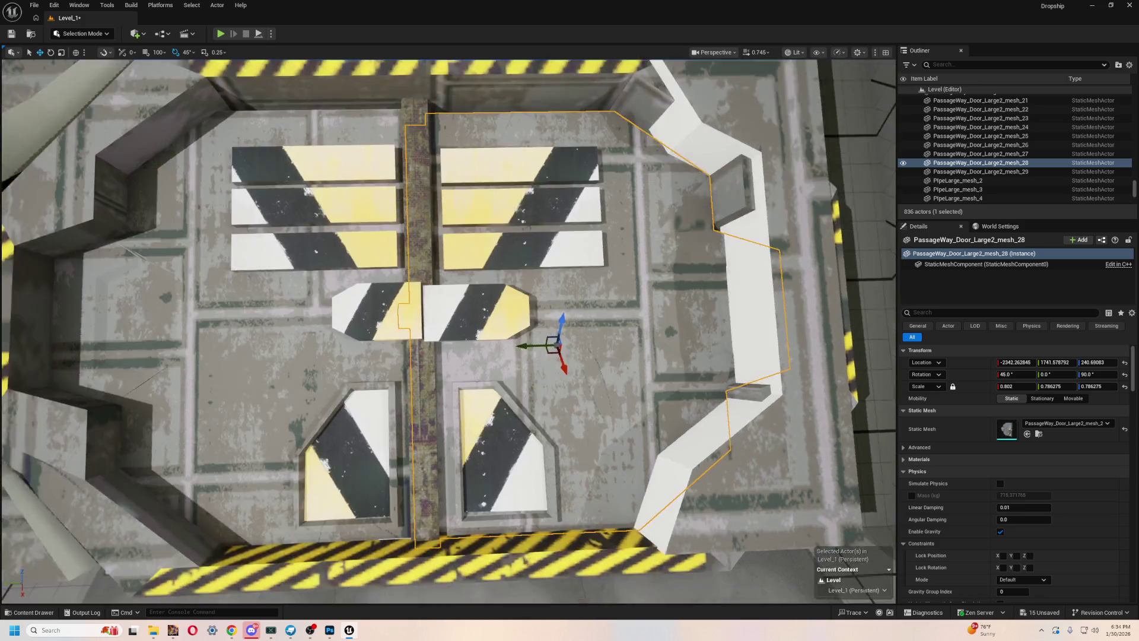
pyautogui.scroll(5, 453, 408)
pyautogui.scroll(-5, 452, 409)
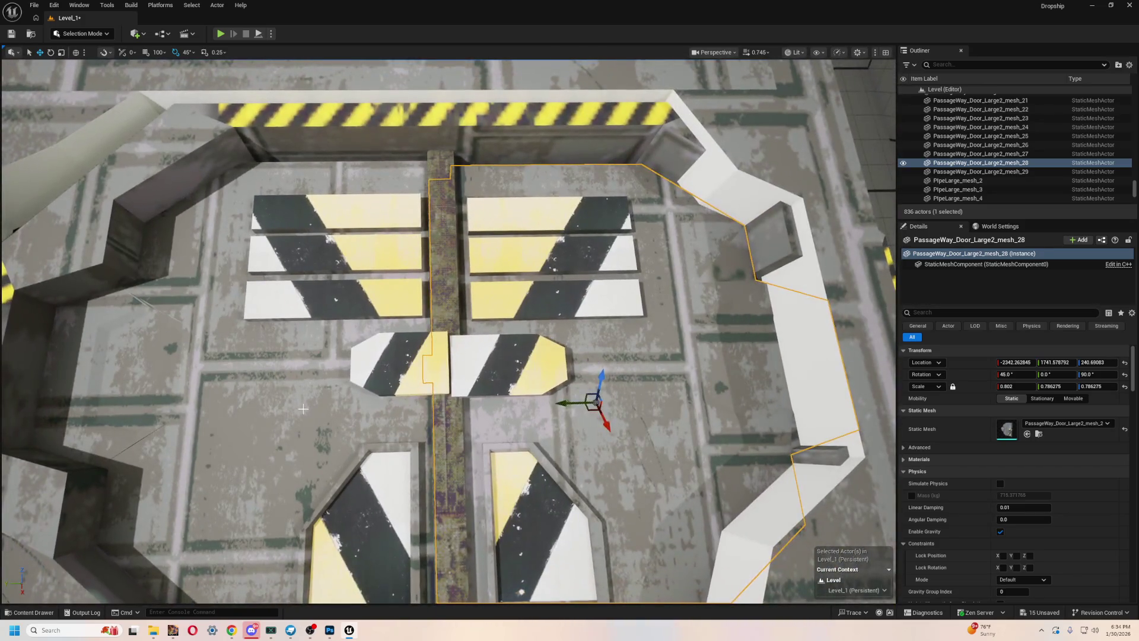
# - Shift the other panel sideways and down, then close the remaining gap on the first panel
pyautogui.click(464, 318)
pyautogui.moveTo(483, 258)
pyautogui.mouseDown()
pyautogui.moveTo(438, 282)
pyautogui.moveTo(429, 268)
pyautogui.mouseUp()
pyautogui.moveTo(533, 259)
pyautogui.mouseDown()
pyautogui.moveTo(577, 332)
pyautogui.moveTo(577, 356)
pyautogui.mouseUp()
pyautogui.click(576, 356)
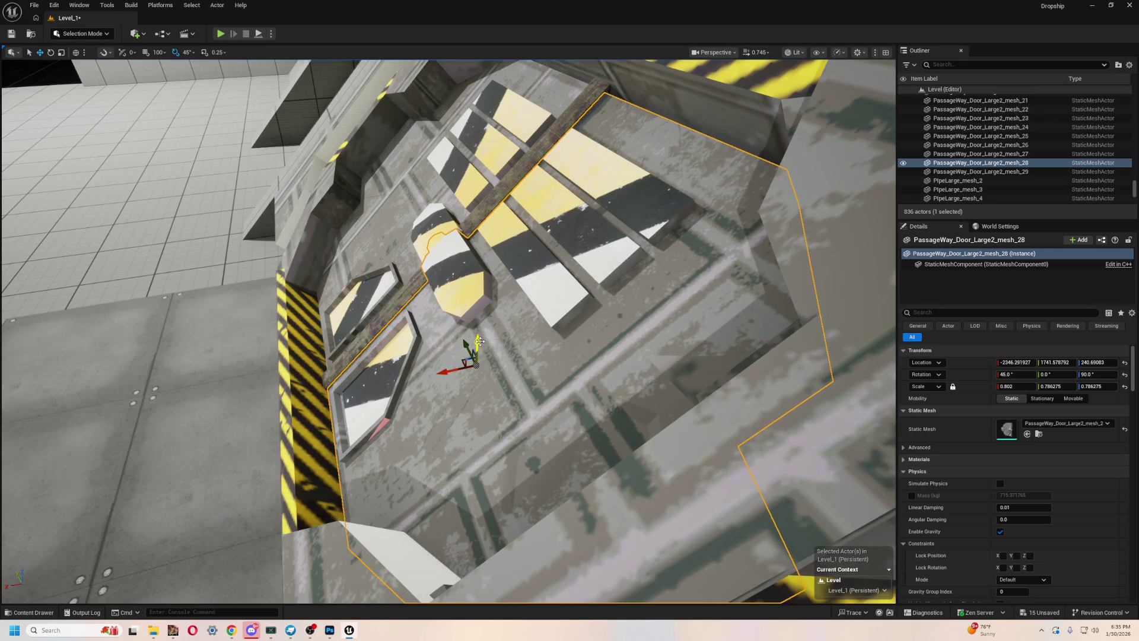
pyautogui.moveTo(479, 339); pyautogui.dragTo(479, 367)
pyautogui.scroll(3, 627, 389)
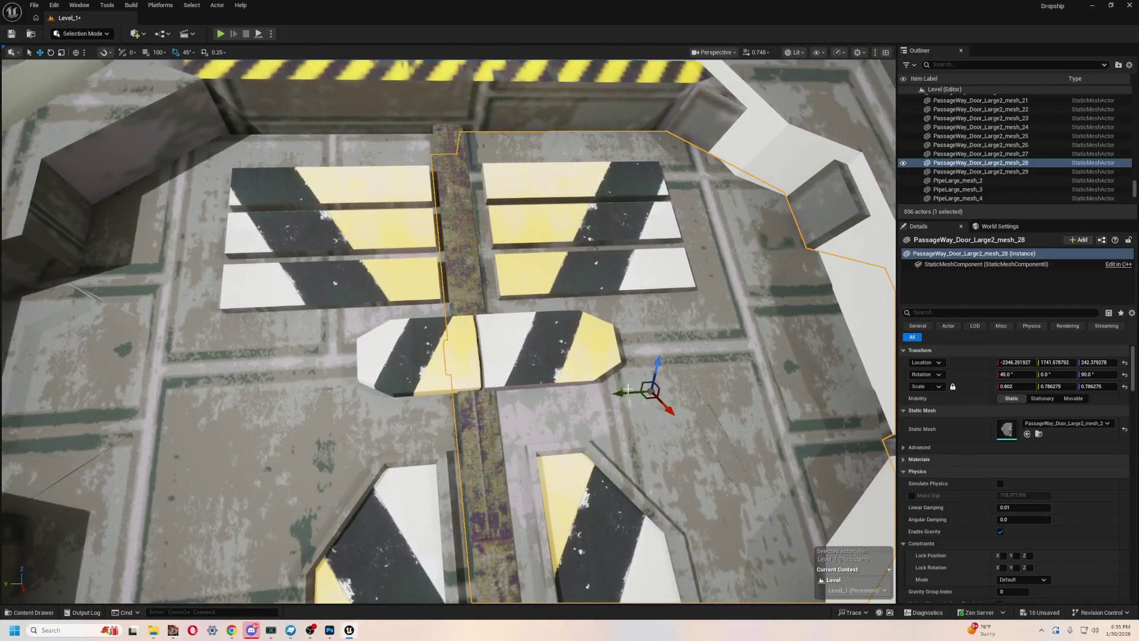
pyautogui.moveTo(618, 393); pyautogui.dragTo(616, 393)
pyautogui.scroll(-5, 614, 394)
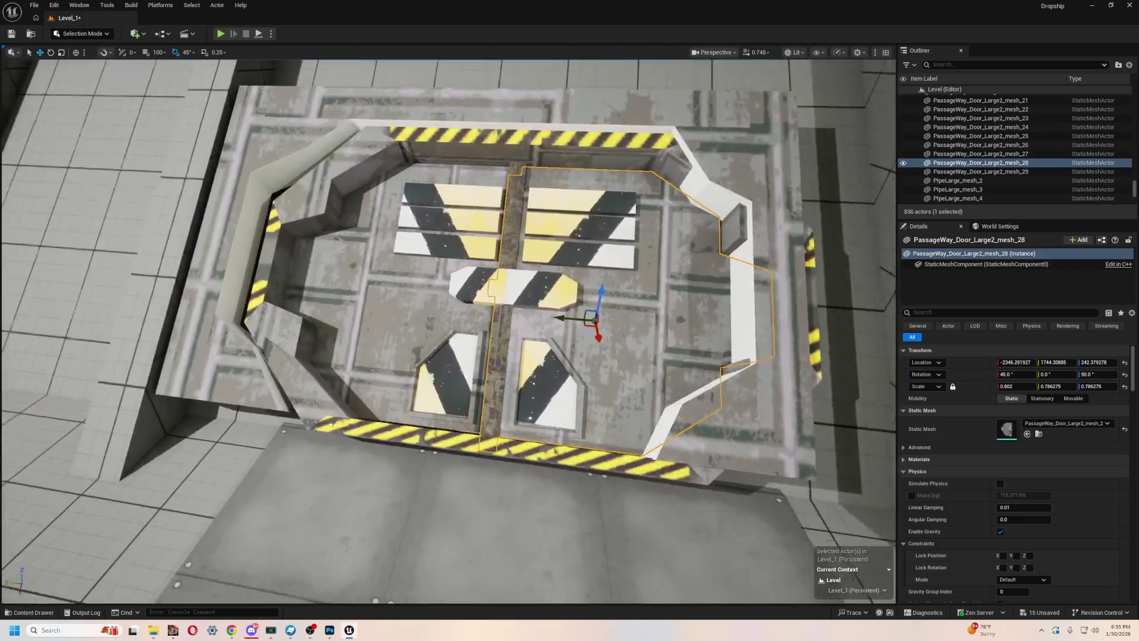
pyautogui.scroll(10, 615, 393)
pyautogui.press('f')
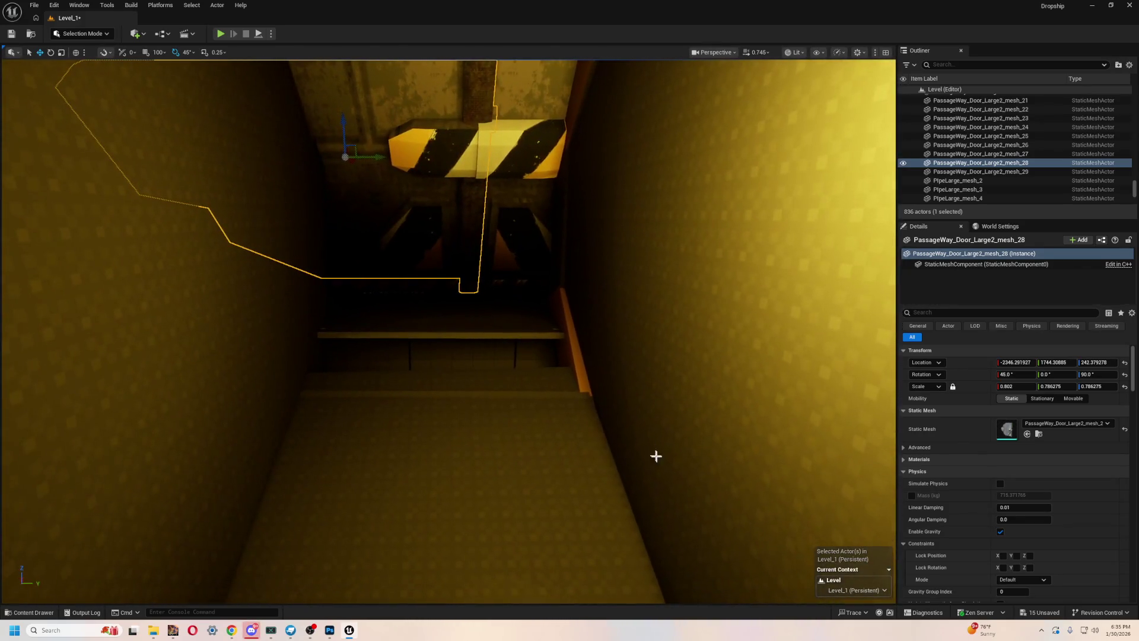
pyautogui.click(539, 438)
pyautogui.press('f')
pyautogui.scroll(-8, 448, 331)
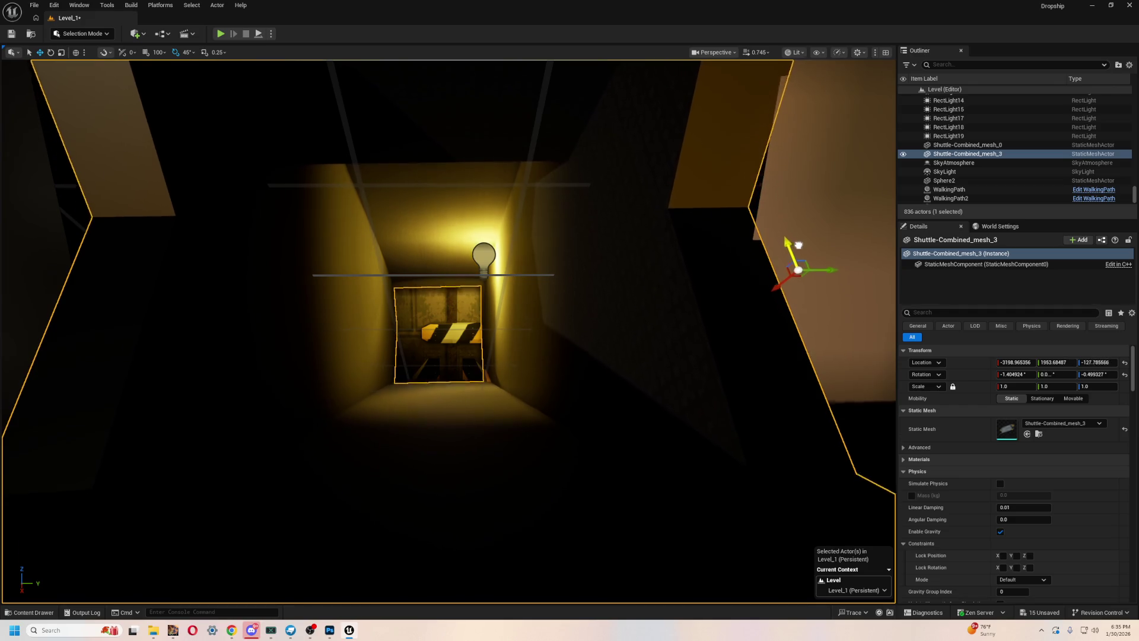
pyautogui.scroll(5, 730, 279)
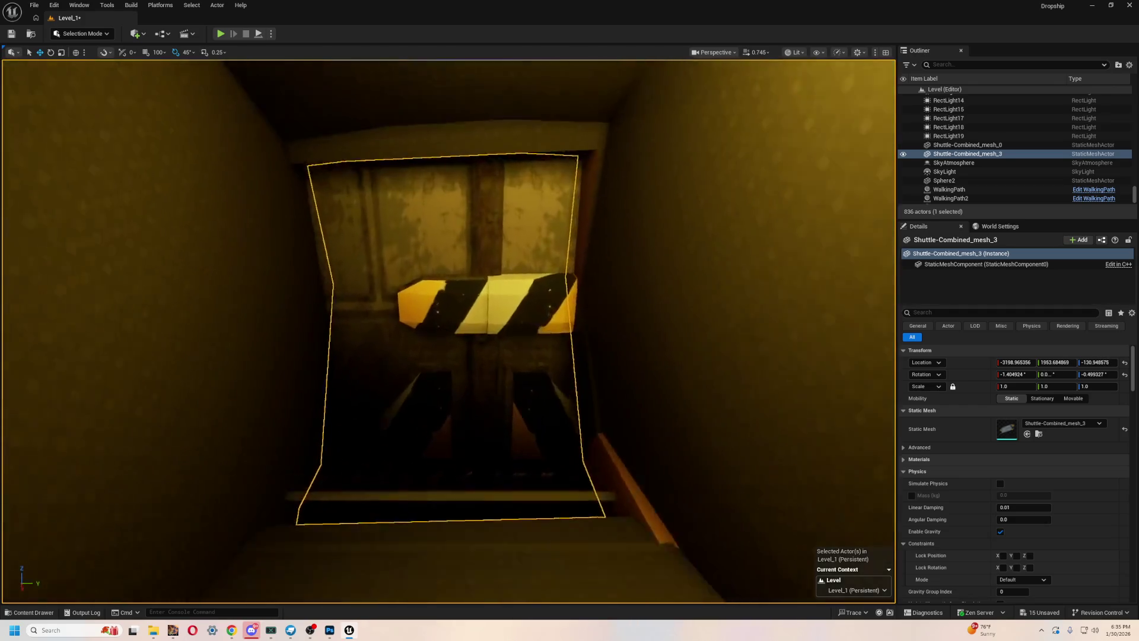
pyautogui.scroll(-6, 449, 331)
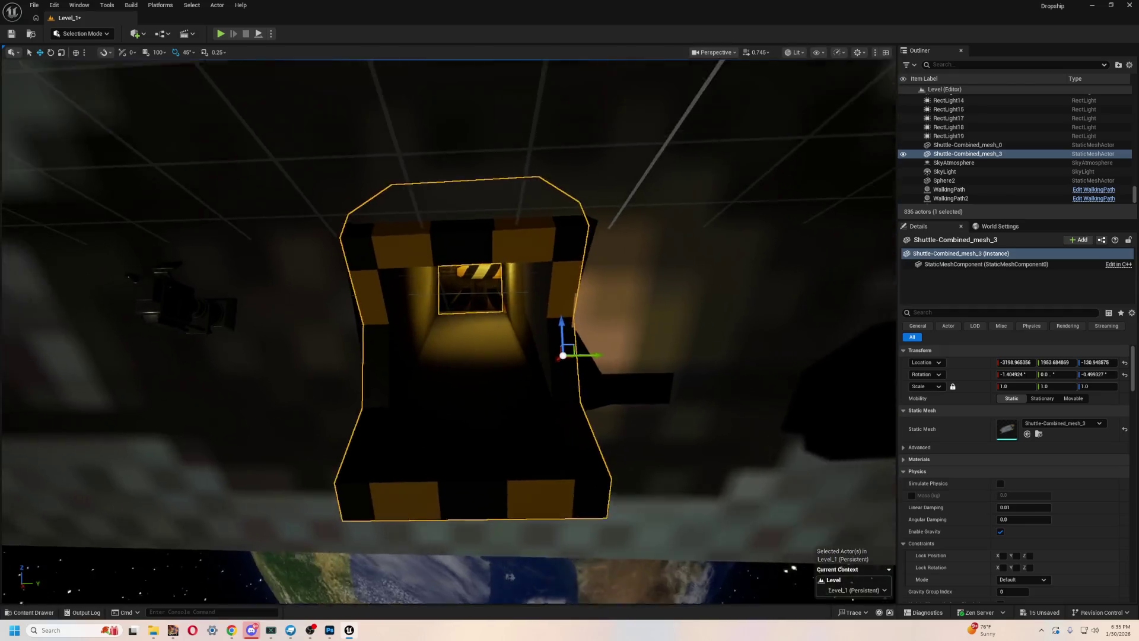
pyautogui.scroll(4, 448, 332)
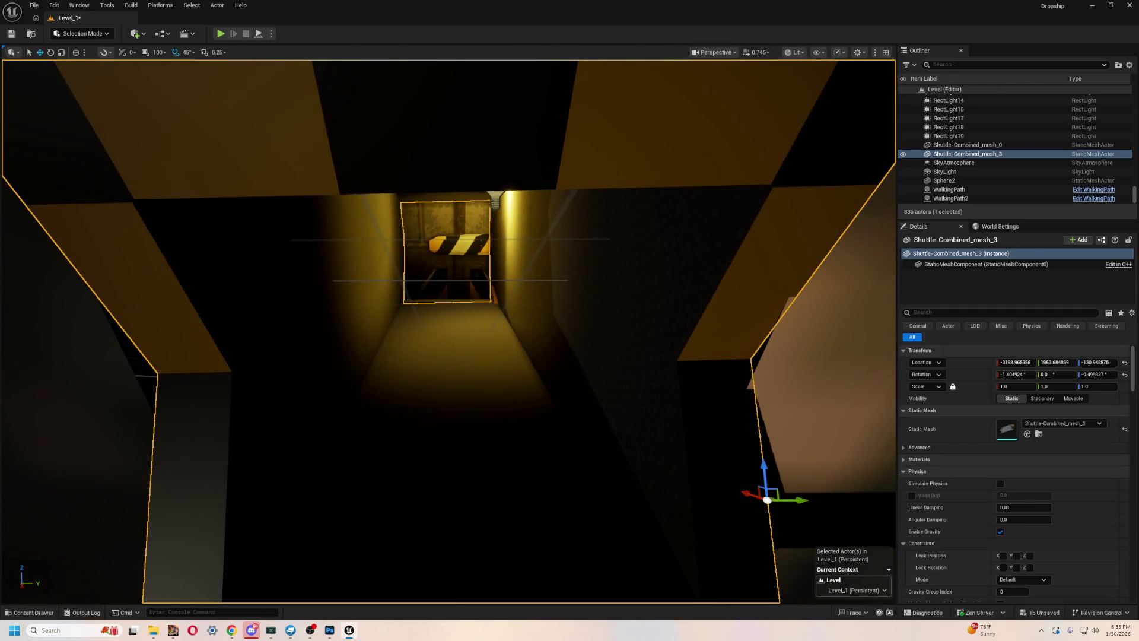
pyautogui.click(470, 228)
pyautogui.press('f')
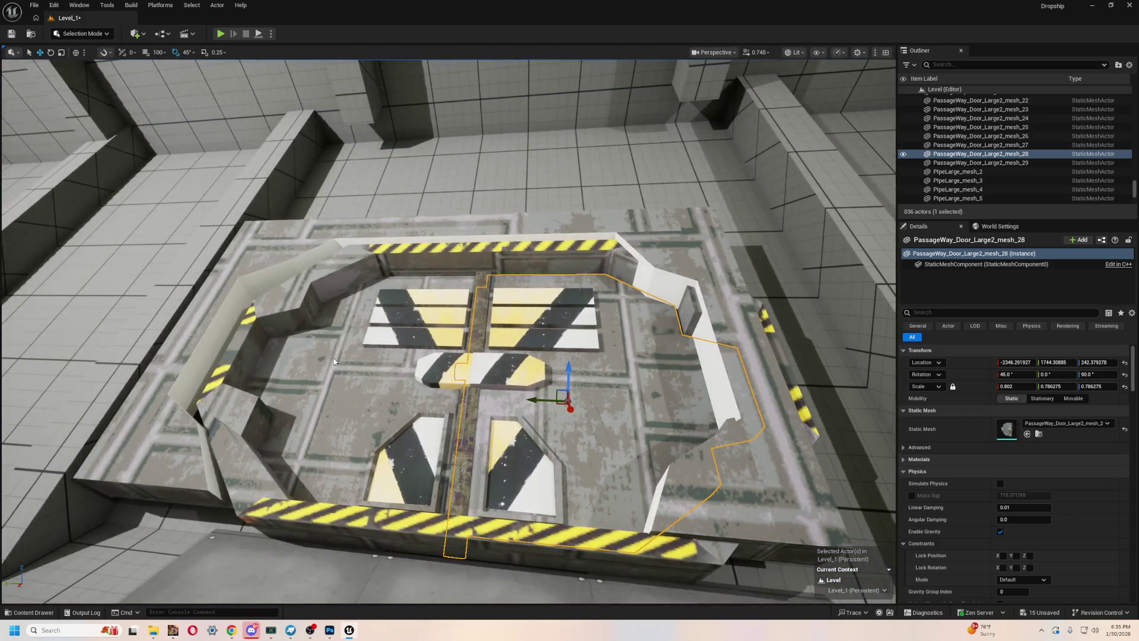
# - Select the two door panels and the frame and frame the view on them
pyautogui.keyDown('ctrl'); pyautogui.click(295, 331); pyautogui.keyUp('ctrl')
pyautogui.keyDown('ctrl'); pyautogui.click(274, 239); pyautogui.keyUp('ctrl')
pyautogui.press('f')
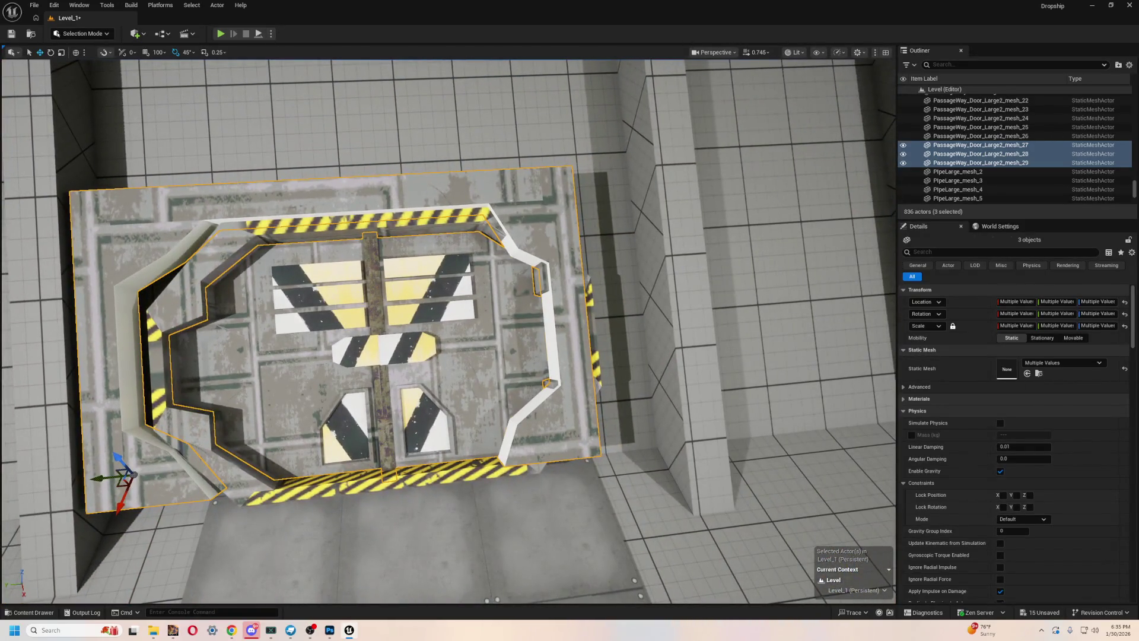
# - Select door frame mesh_27 alone and inspect its fit in the wall opening up close
pyautogui.click(534, 369)
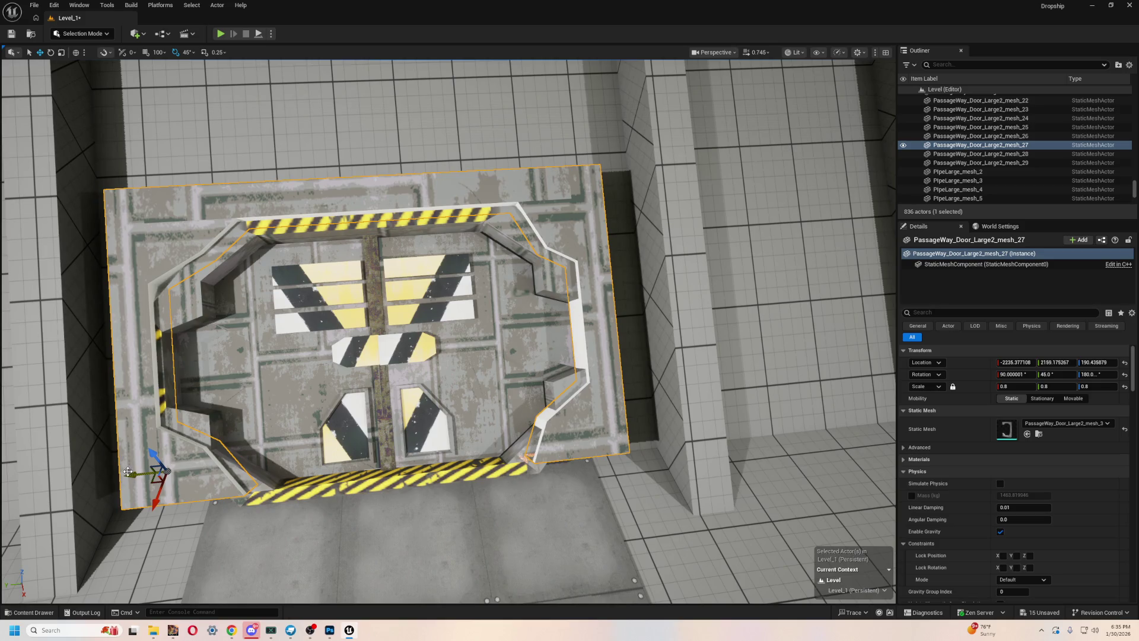
pyautogui.moveTo(301, 386); pyautogui.dragTo(307, 291)
pyautogui.scroll(-6, 139, 456)
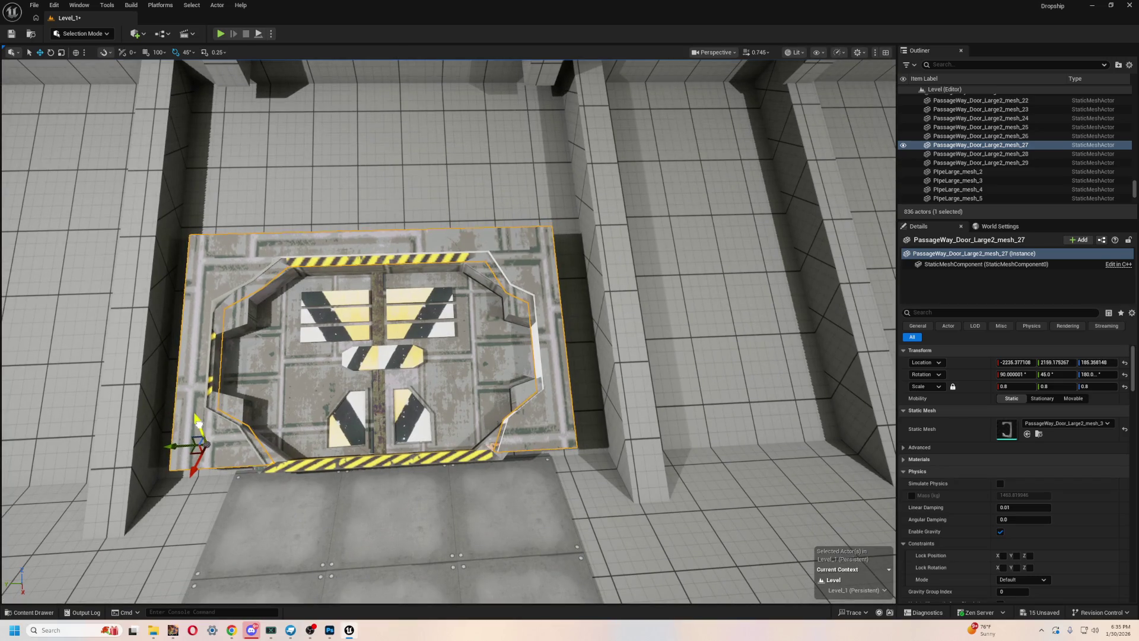
pyautogui.moveTo(298, 378); pyautogui.dragTo(261, 332)
pyautogui.moveTo(551, 438)
pyautogui.mouseDown()
pyautogui.moveTo(550, 415)
pyautogui.moveTo(550, 438)
pyautogui.mouseUp()
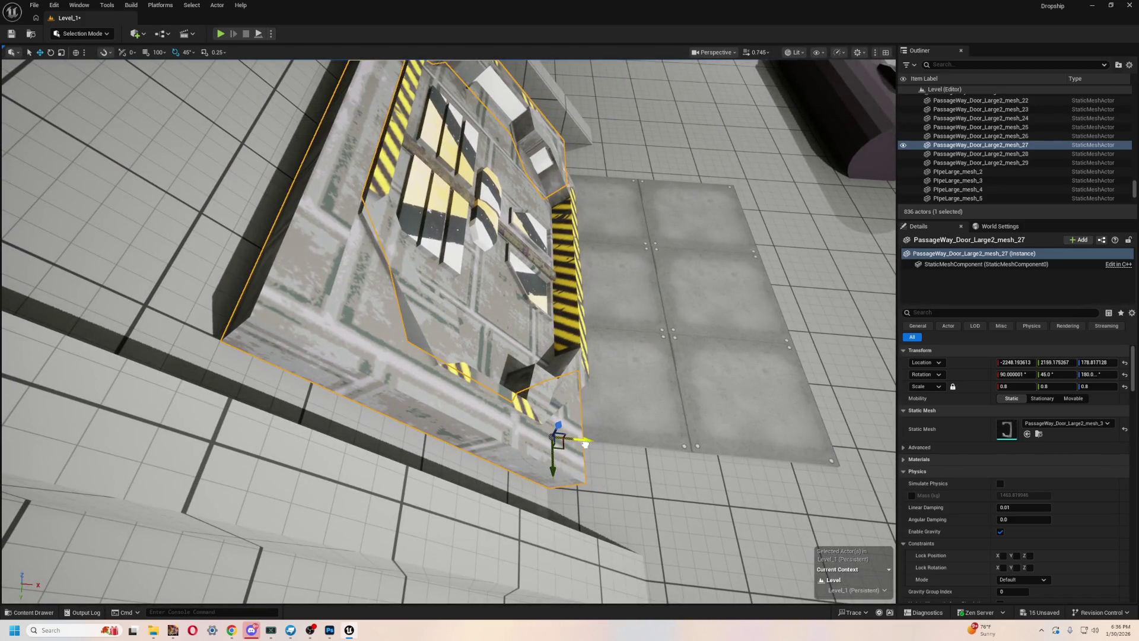
pyautogui.moveTo(552, 427)
pyautogui.mouseDown()
pyautogui.moveTo(487, 401)
pyautogui.moveTo(670, 336)
pyautogui.mouseUp()
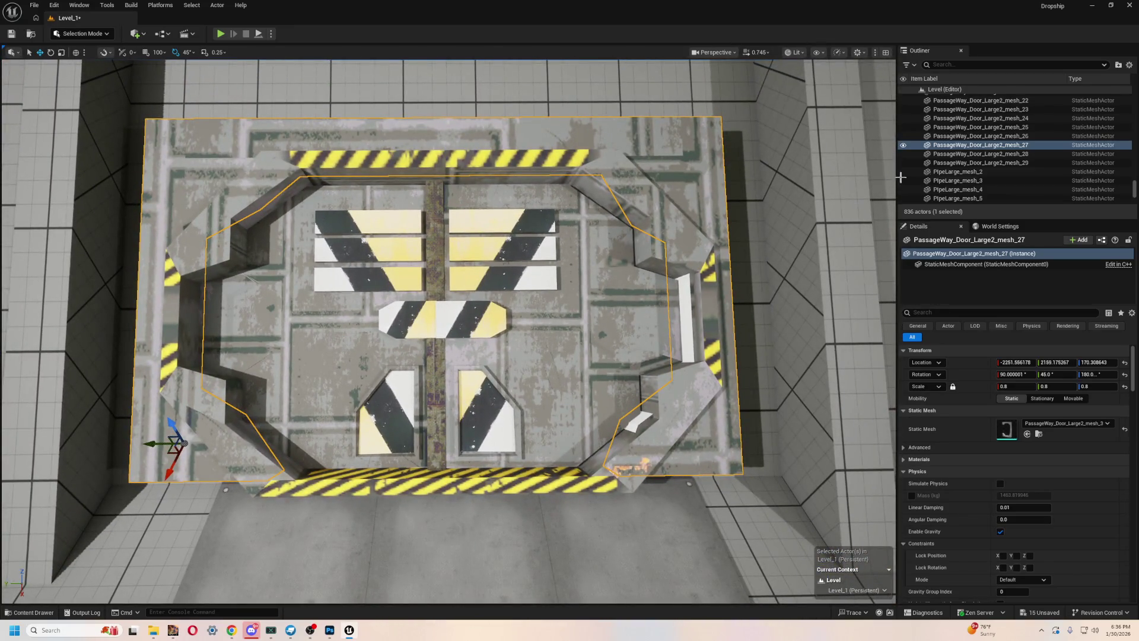
pyautogui.scroll(5, 1009, 148)
pyautogui.scroll(-5, 814, 245)
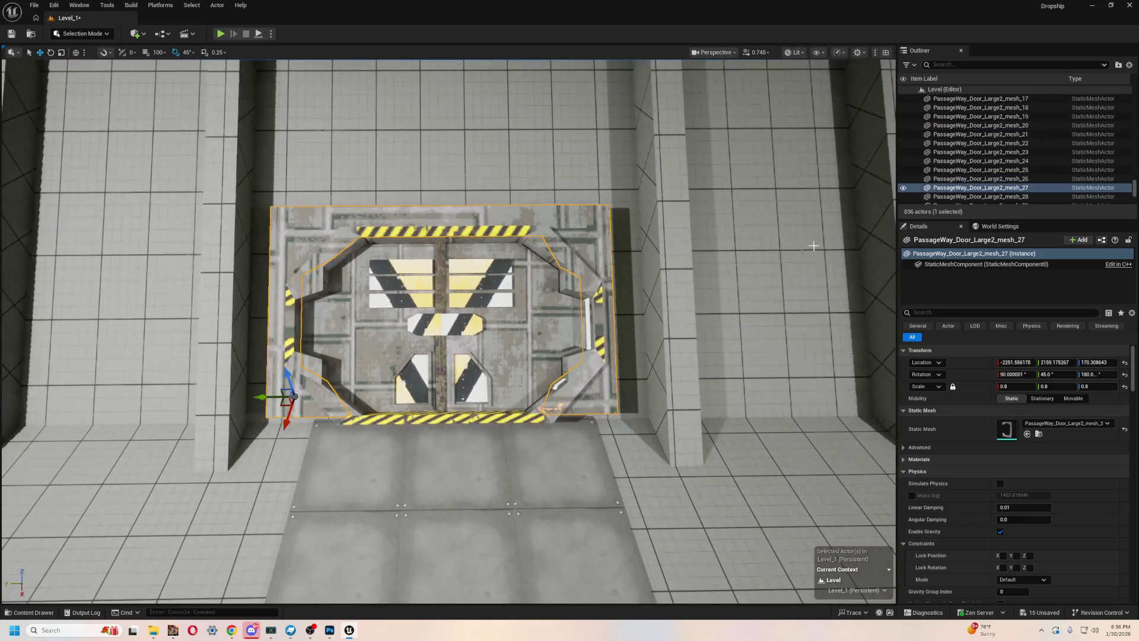
pyautogui.scroll(3, 1045, 165)
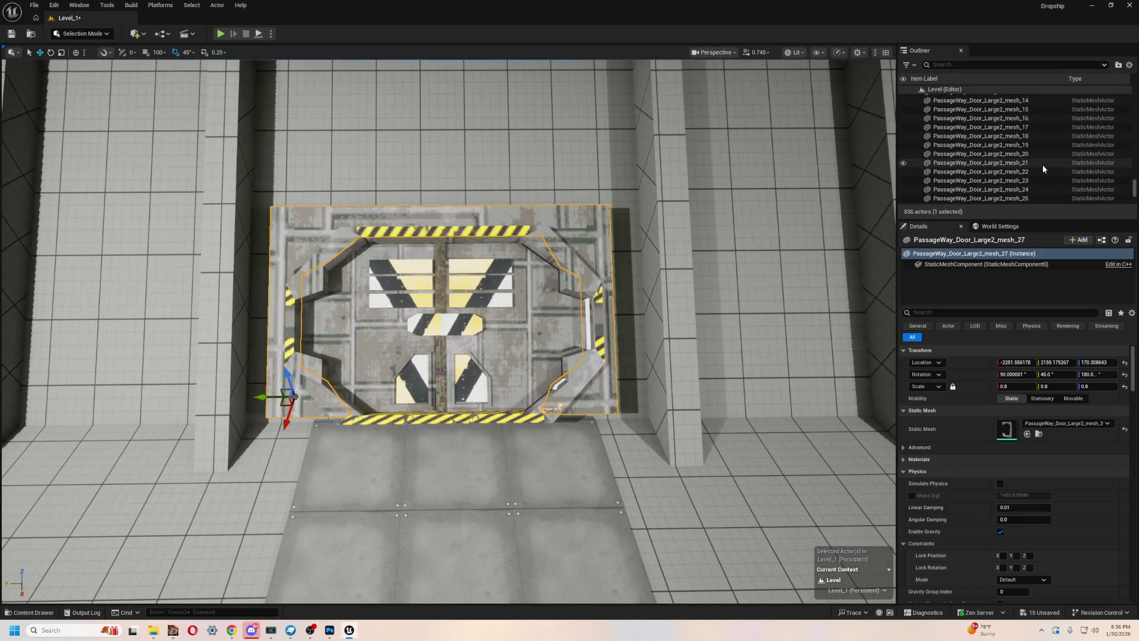
pyautogui.press('f')
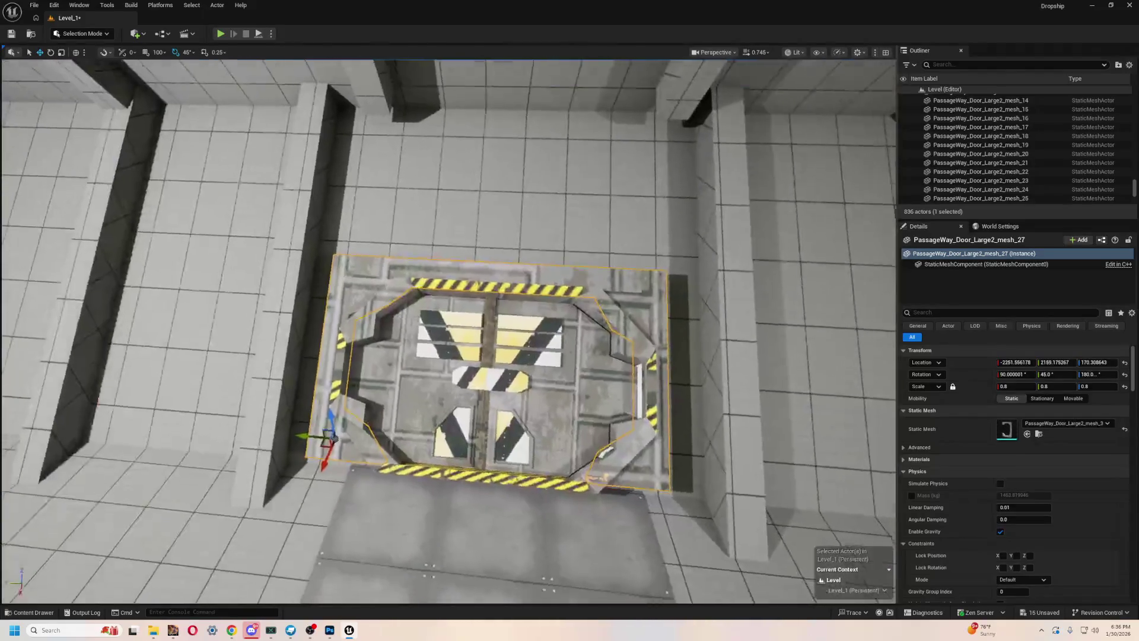
pyautogui.scroll(-3, 427, 267)
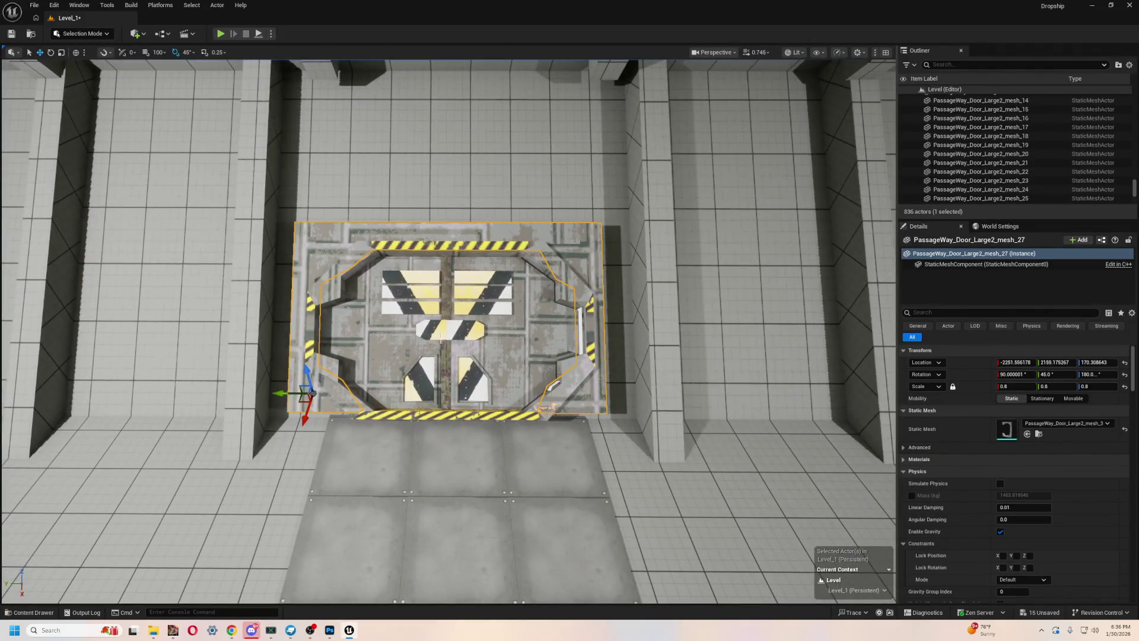
# - Reselect both door panels with the frame and frame the view on them
pyautogui.click(364, 273)
pyautogui.keyDown('ctrl'); pyautogui.click(354, 301); pyautogui.keyUp('ctrl')
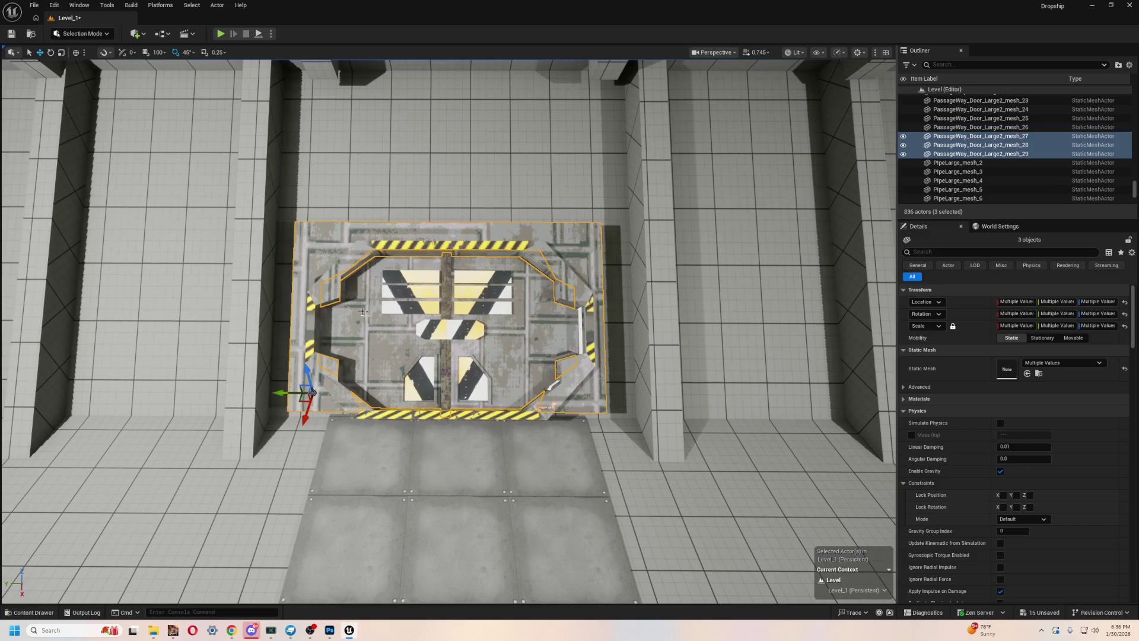
pyautogui.scroll(10, 378, 418)
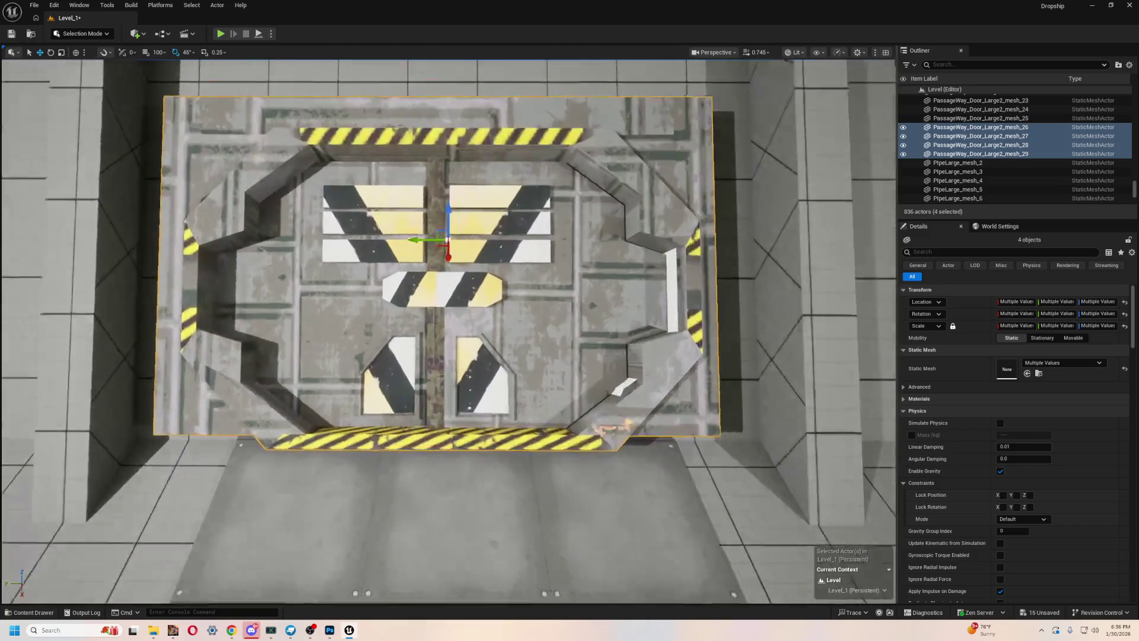
pyautogui.press('f')
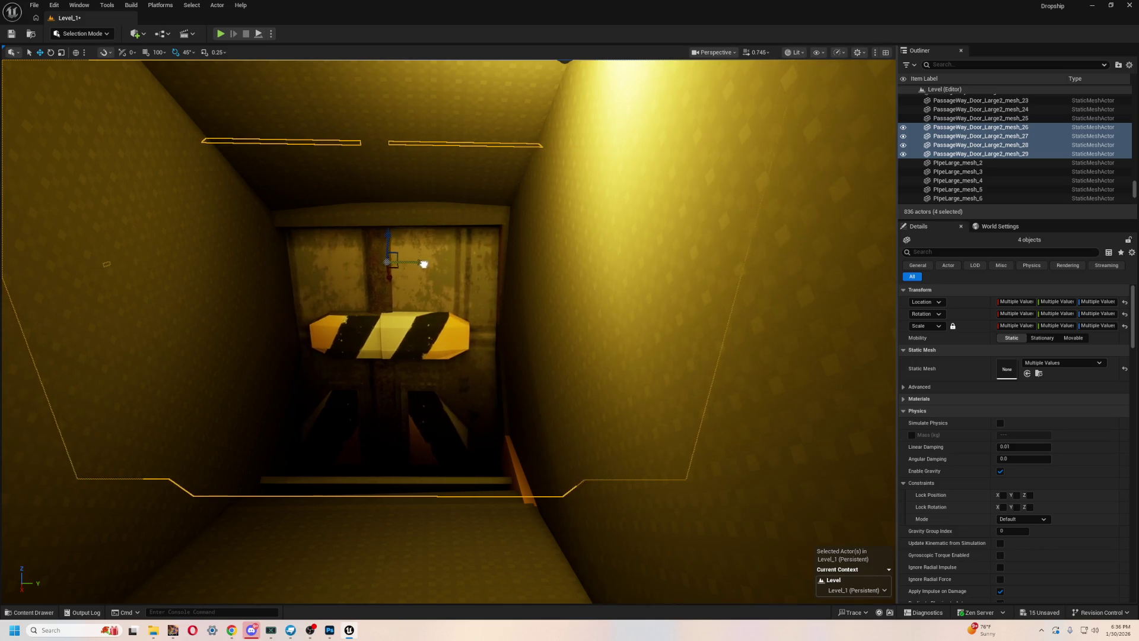
# - Start a Play-in-Editor session of Level_1 to check the doors from the corridor
pyautogui.scroll(-5, 355, 178)
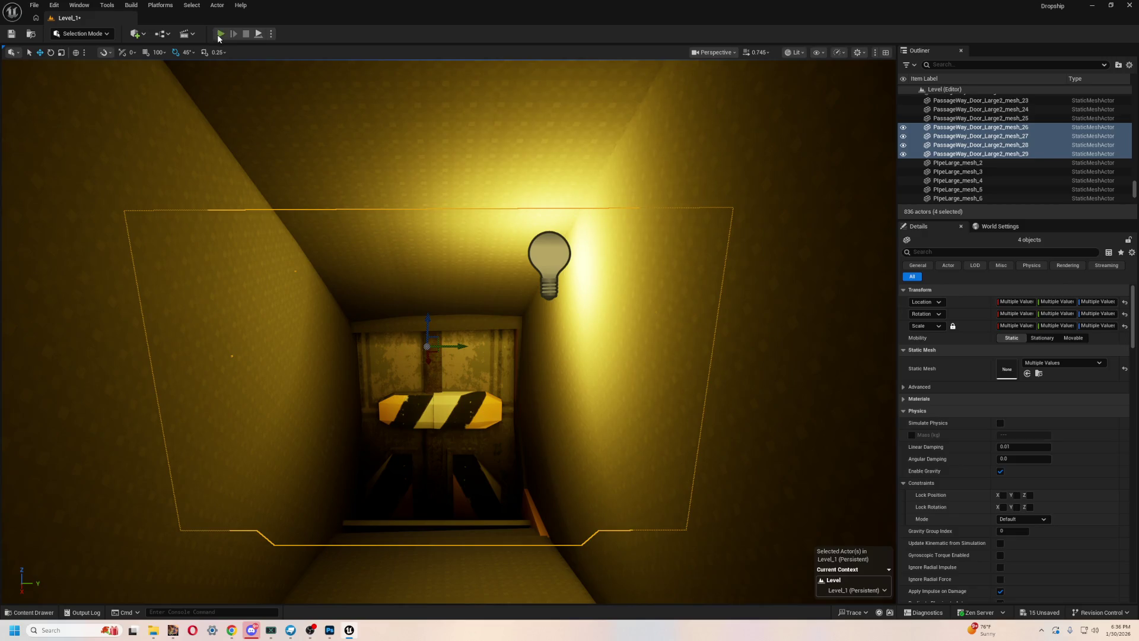
pyautogui.click(220, 34)
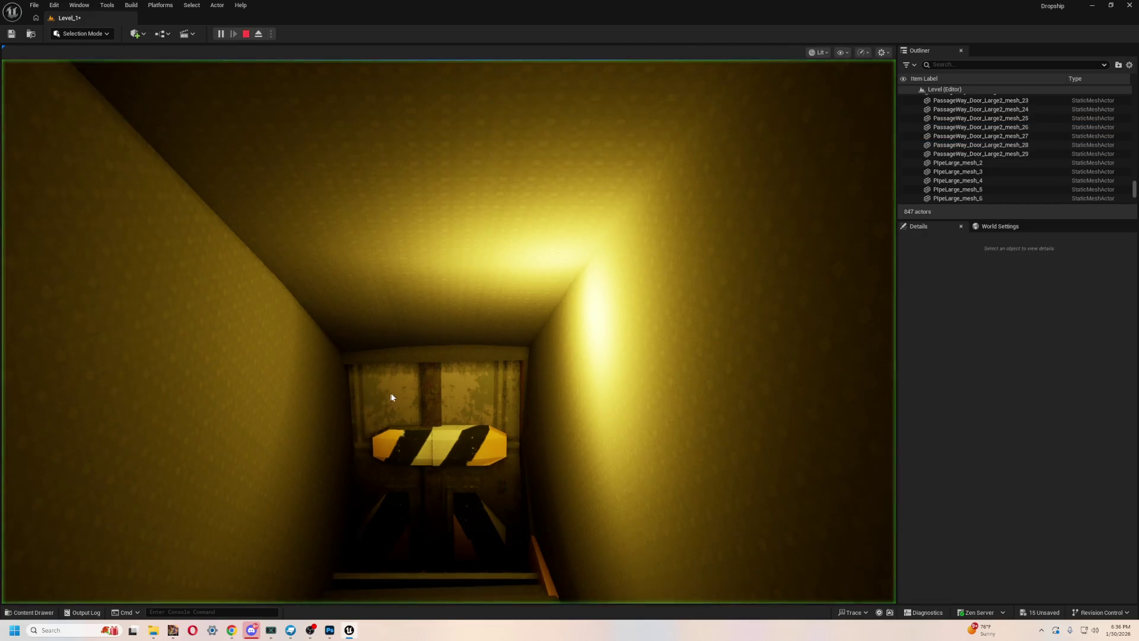
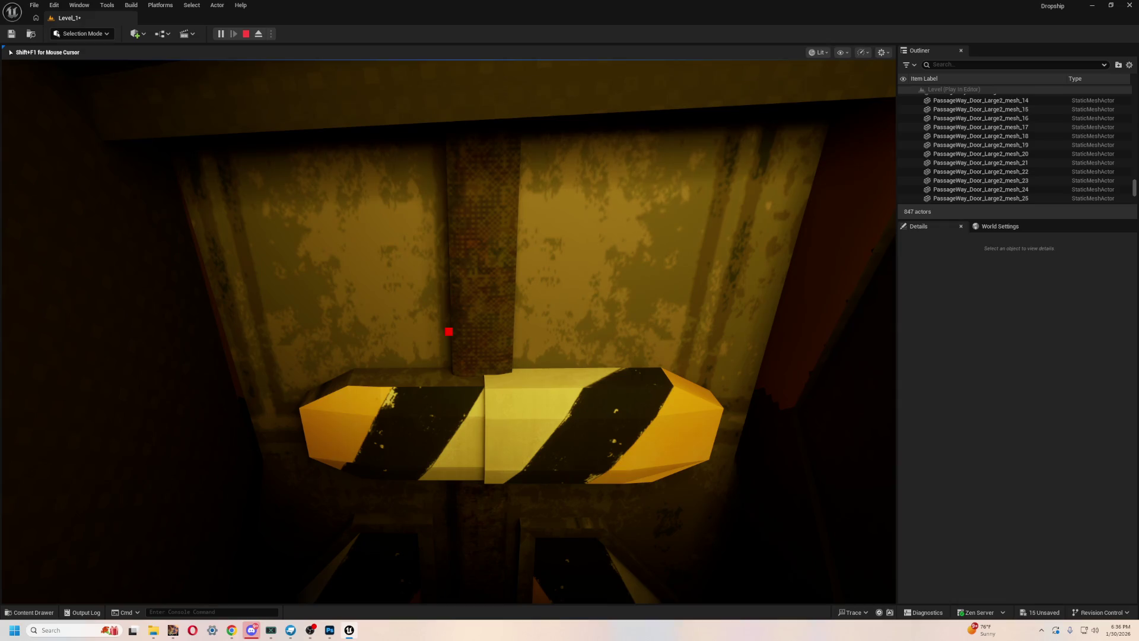
# - End the play-test and frame the floor hatch door pieces from above
pyautogui.press('Escape')
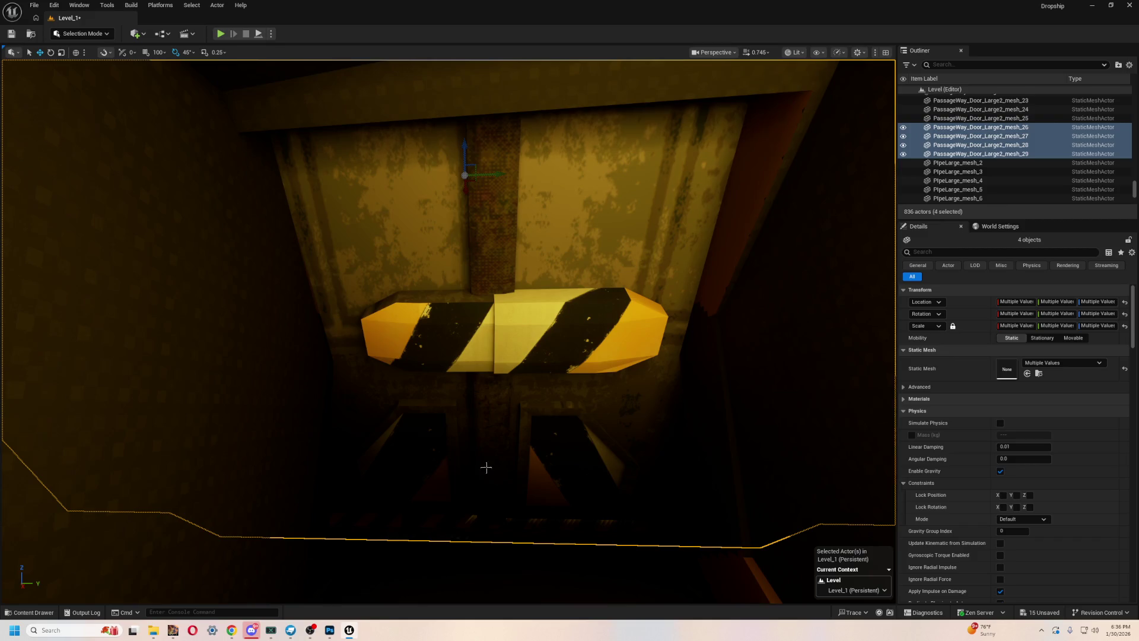
pyautogui.press('f')
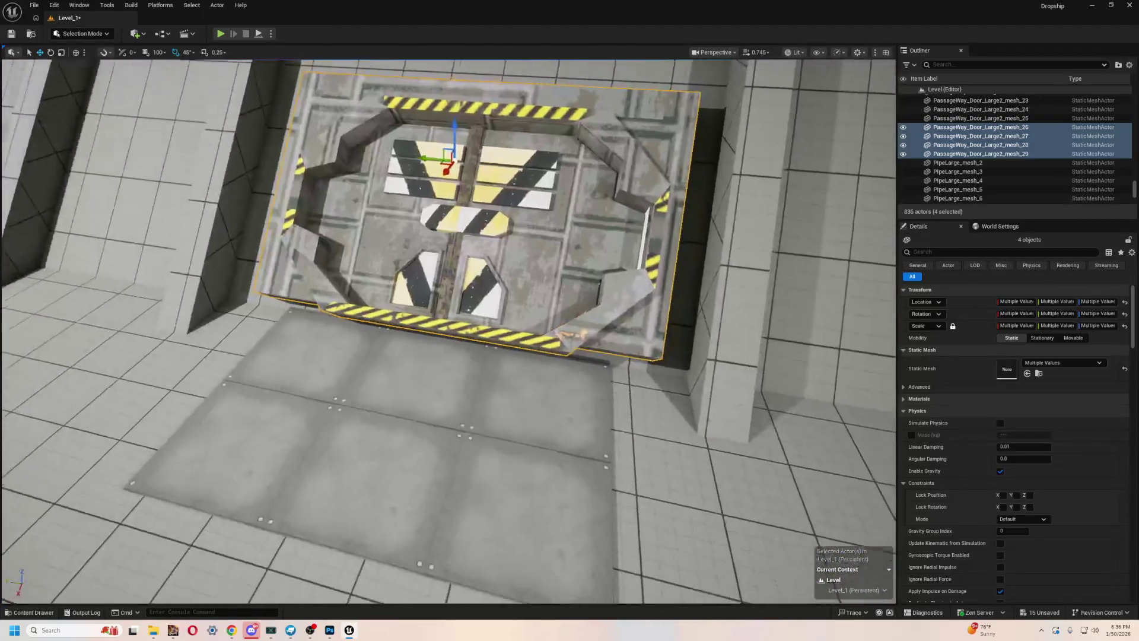
pyautogui.click(372, 317)
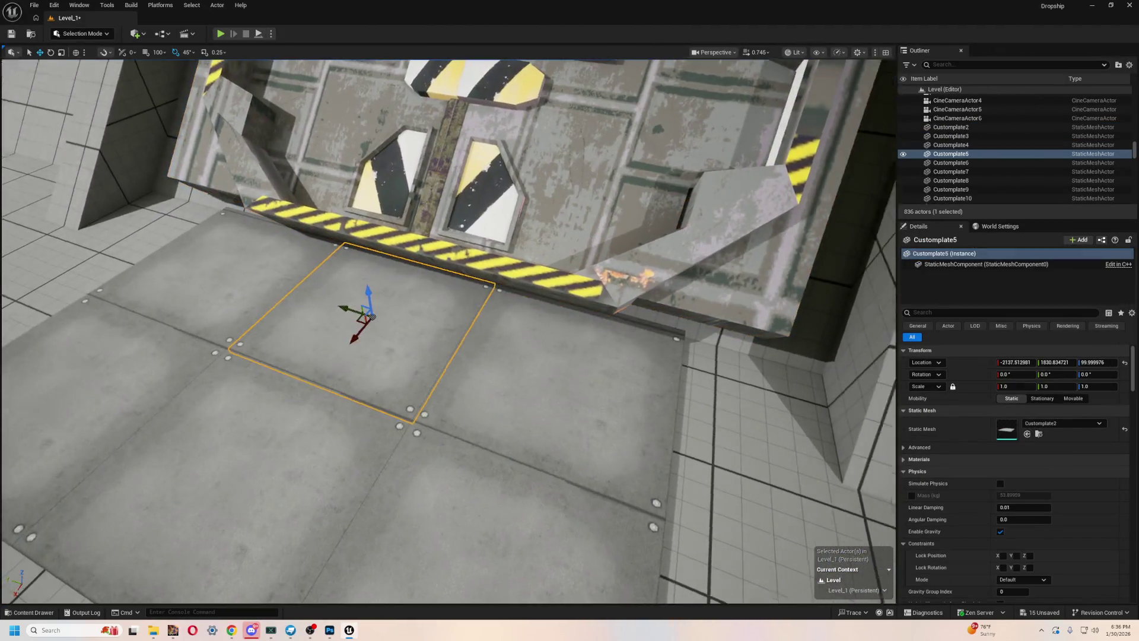
pyautogui.moveTo(372, 317)
pyautogui.mouseDown()
pyautogui.moveTo(391, 357)
pyautogui.moveTo(362, 386)
pyautogui.mouseUp()
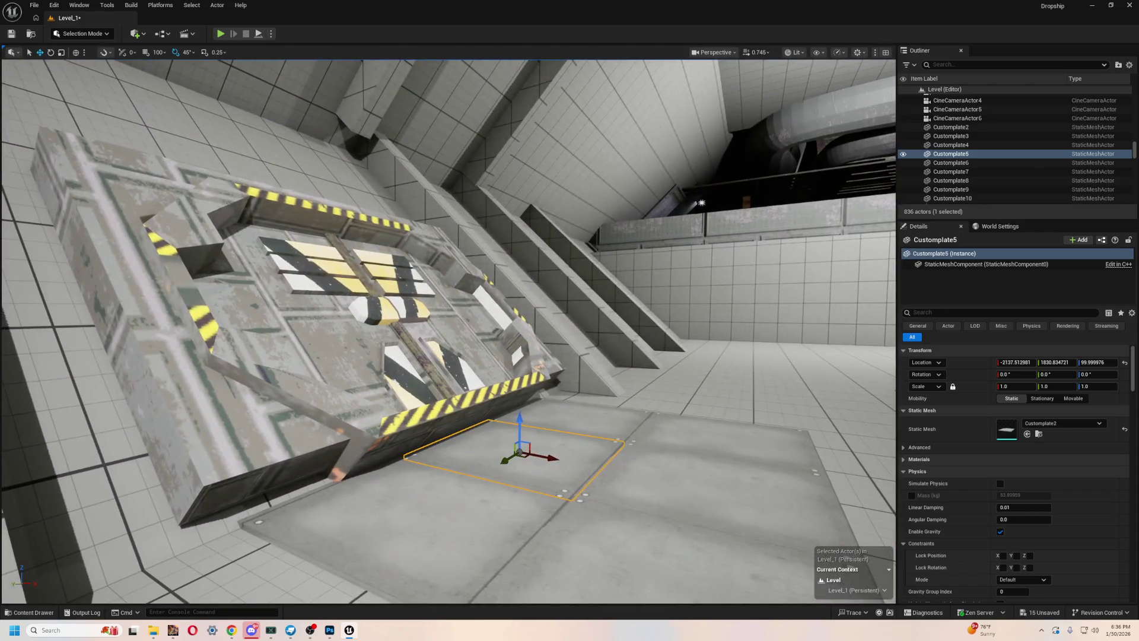
pyautogui.moveTo(575, 371); pyautogui.dragTo(636, 366)
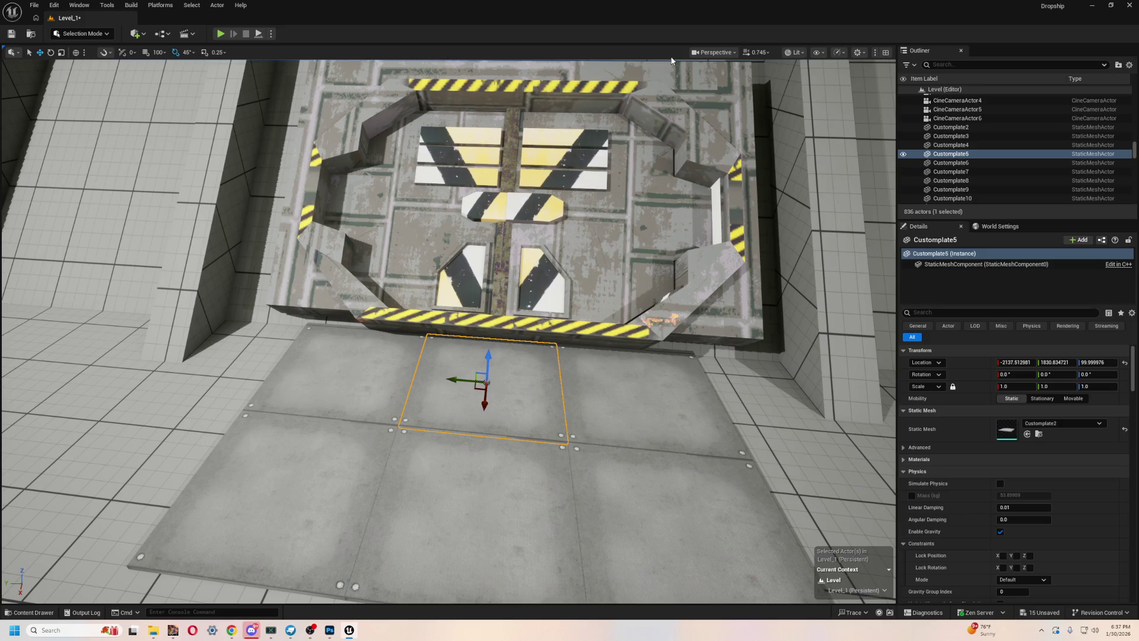
# - Slide the right and left halves of the floor hatch apart along Y
pyautogui.click(638, 202)
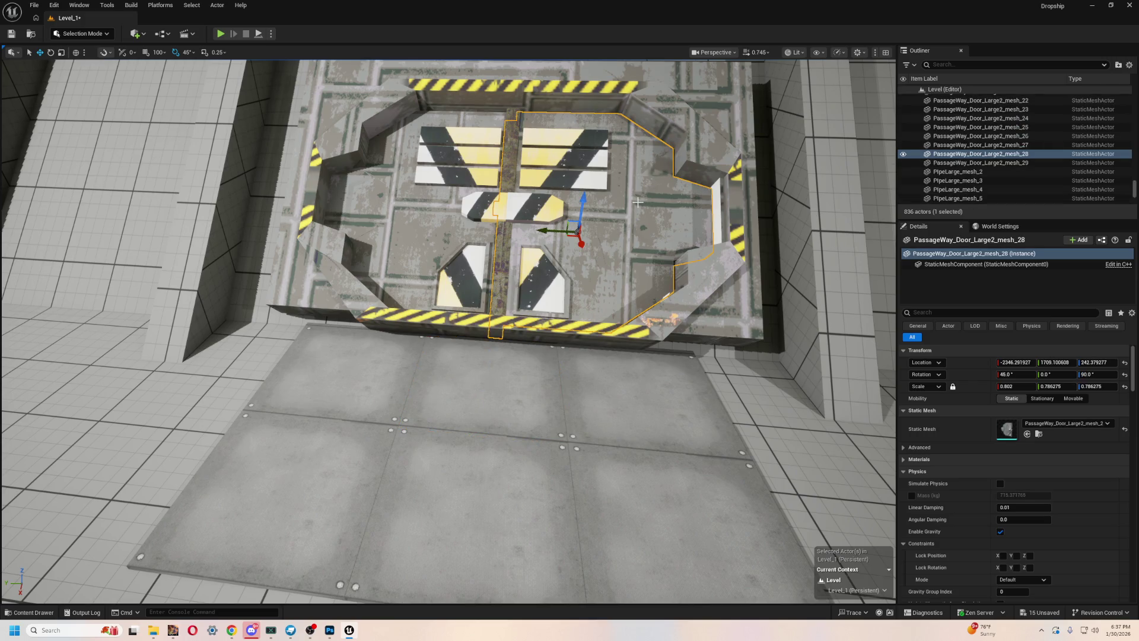
pyautogui.moveTo(541, 231); pyautogui.dragTo(687, 235)
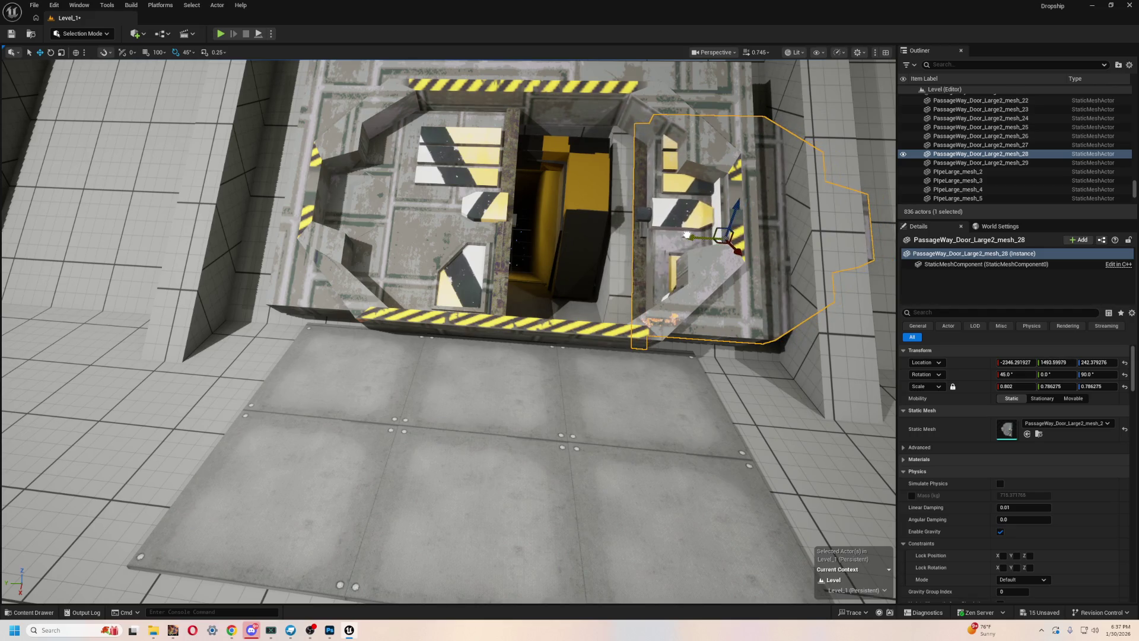
pyautogui.click(410, 203)
pyautogui.moveTo(523, 127); pyautogui.dragTo(310, 127)
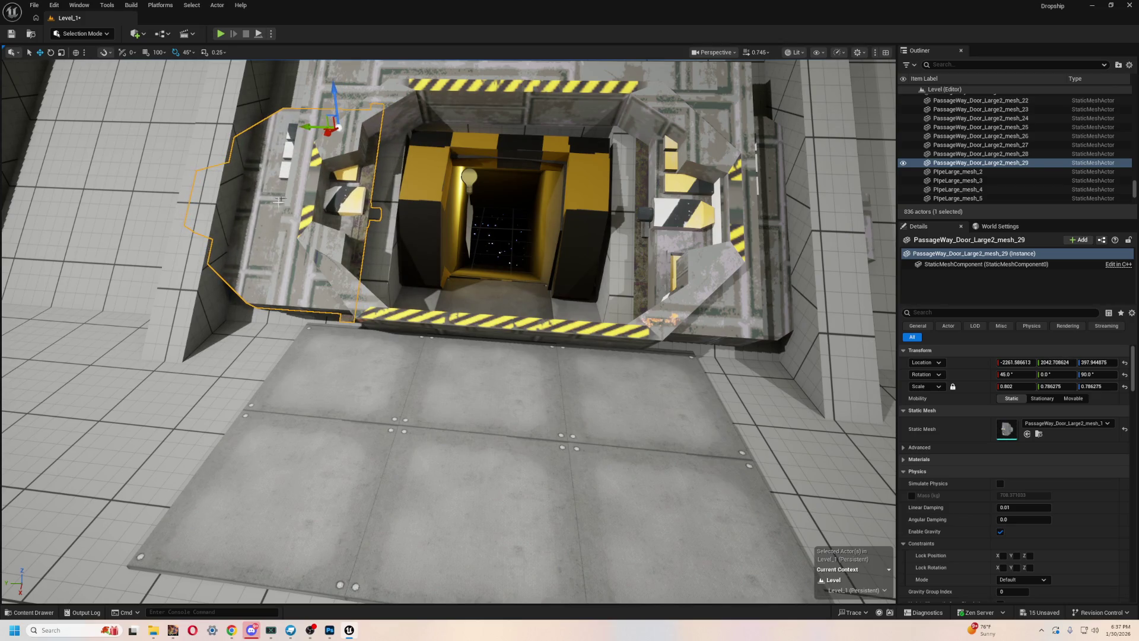
pyautogui.scroll(-5, 230, 227)
pyautogui.scroll(5, 231, 243)
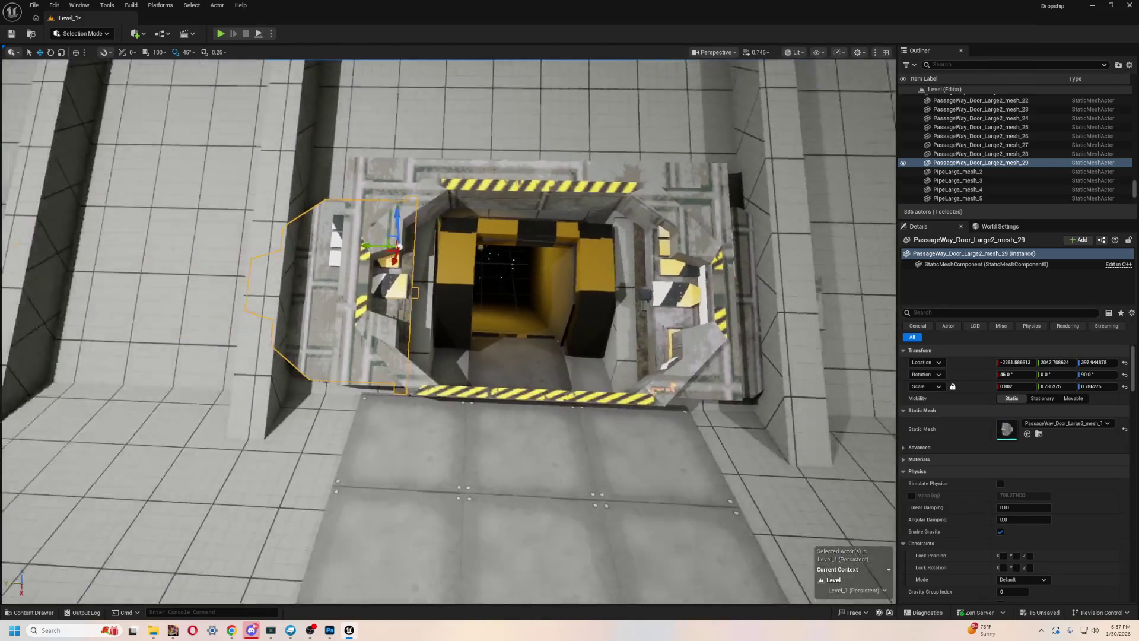
pyautogui.scroll(-2, 232, 264)
# - Select the six Customplate floor panels in front of the hatch
pyautogui.click(472, 355)
pyautogui.moveTo(472, 355)
pyautogui.mouseDown()
pyautogui.moveTo(368, 356)
pyautogui.moveTo(457, 336)
pyautogui.moveTo(416, 356)
pyautogui.moveTo(374, 320)
pyautogui.moveTo(368, 356)
pyautogui.moveTo(421, 311)
pyautogui.mouseUp()
pyautogui.click(394, 407)
pyautogui.keyDown('ctrl'); pyautogui.click(428, 310); pyautogui.keyUp('ctrl')
pyautogui.keyDown('ctrl'); pyautogui.click(570, 386); pyautogui.keyUp('ctrl')
pyautogui.keyDown('ctrl'); pyautogui.click(560, 282); pyautogui.keyUp('ctrl')
pyautogui.keyDown('ctrl'); pyautogui.click(566, 312); pyautogui.keyUp('ctrl')
pyautogui.keyDown('ctrl'); pyautogui.click(556, 397); pyautogui.keyUp('ctrl')
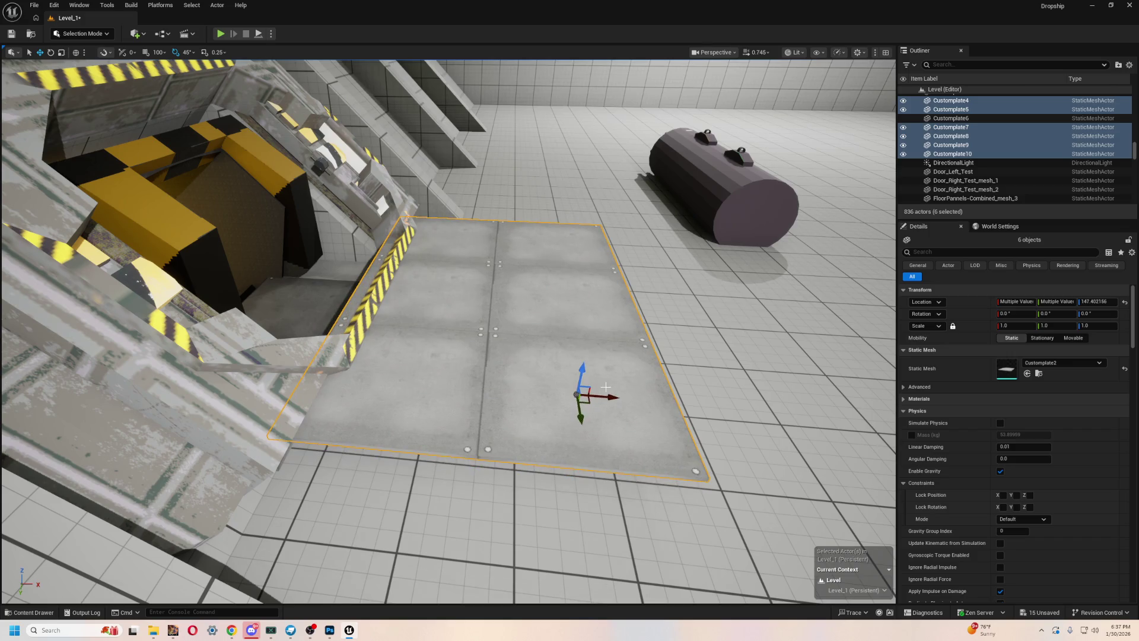
pyautogui.moveTo(637, 396)
pyautogui.mouseDown()
pyautogui.moveTo(629, 410)
pyautogui.moveTo(618, 356)
pyautogui.moveTo(623, 428)
pyautogui.moveTo(629, 416)
pyautogui.mouseUp()
pyautogui.moveTo(432, 117)
pyautogui.mouseDown()
pyautogui.moveTo(431, 190)
pyautogui.moveTo(431, 117)
pyautogui.mouseUp()
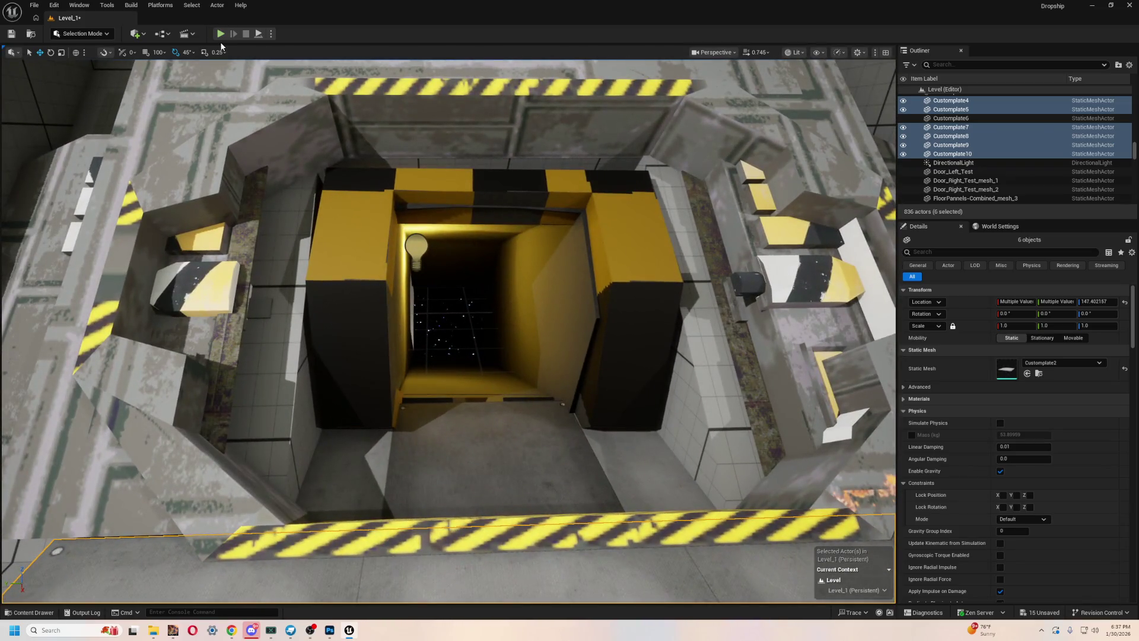
# - Play-test the open hatch, then select the hatch frame piece
pyautogui.click(222, 35)
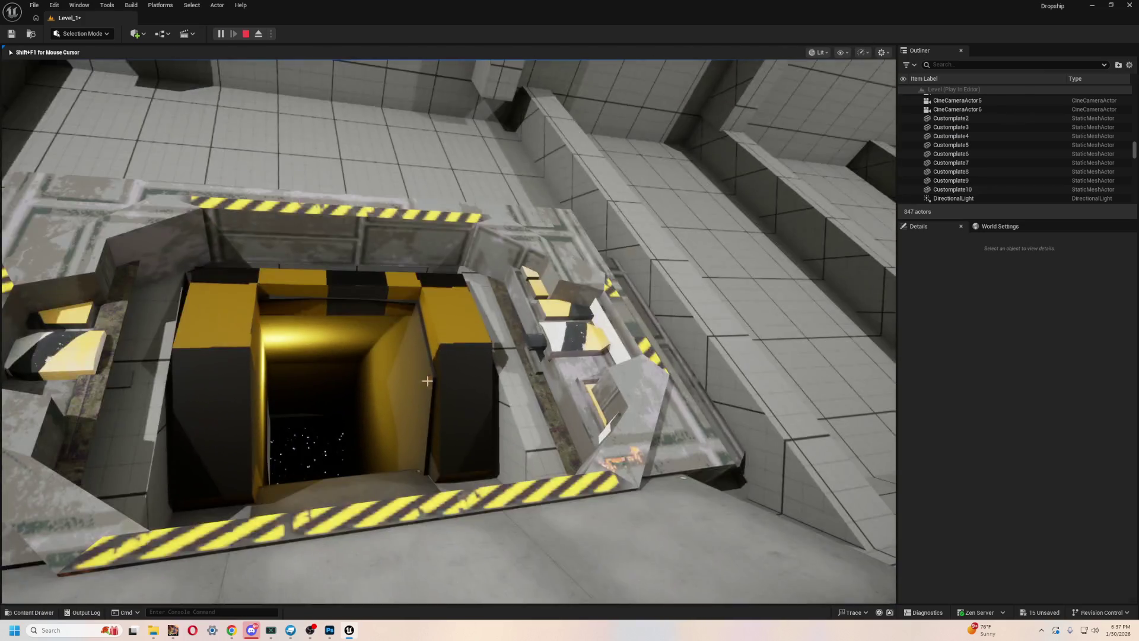
pyautogui.press('Escape')
pyautogui.click(569, 468)
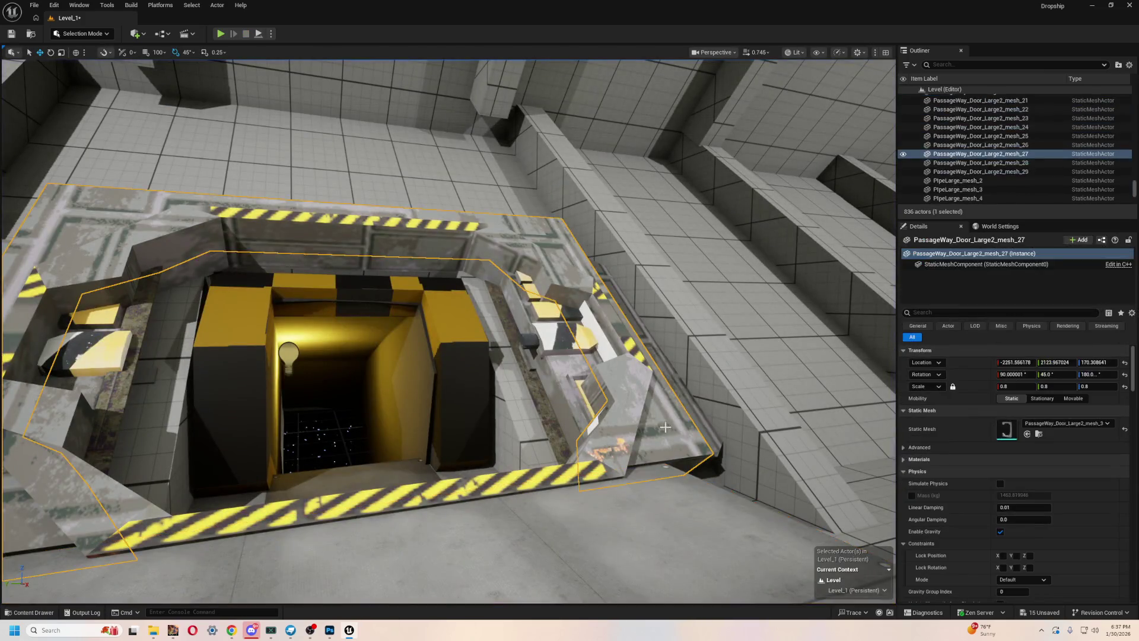
# - Open PassageWay_Door_Large2_mesh_3 from the Content Drawer in the mesh editor
pyautogui.scroll(-5, 568, 468)
pyautogui.scroll(-3, 659, 414)
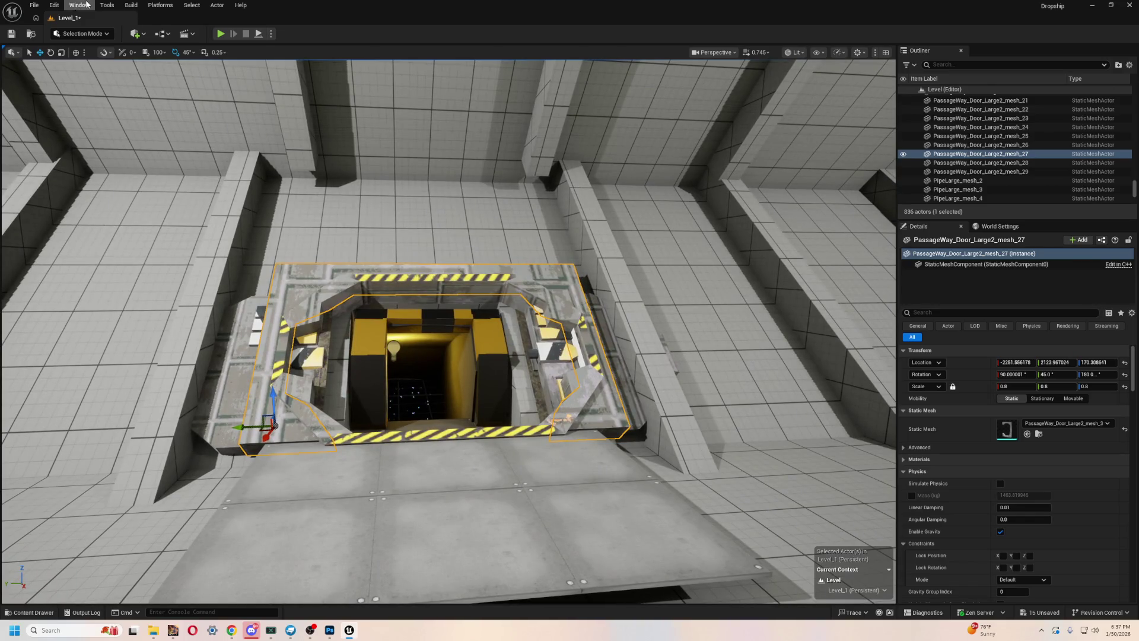
pyautogui.doubleClick(1038, 154)
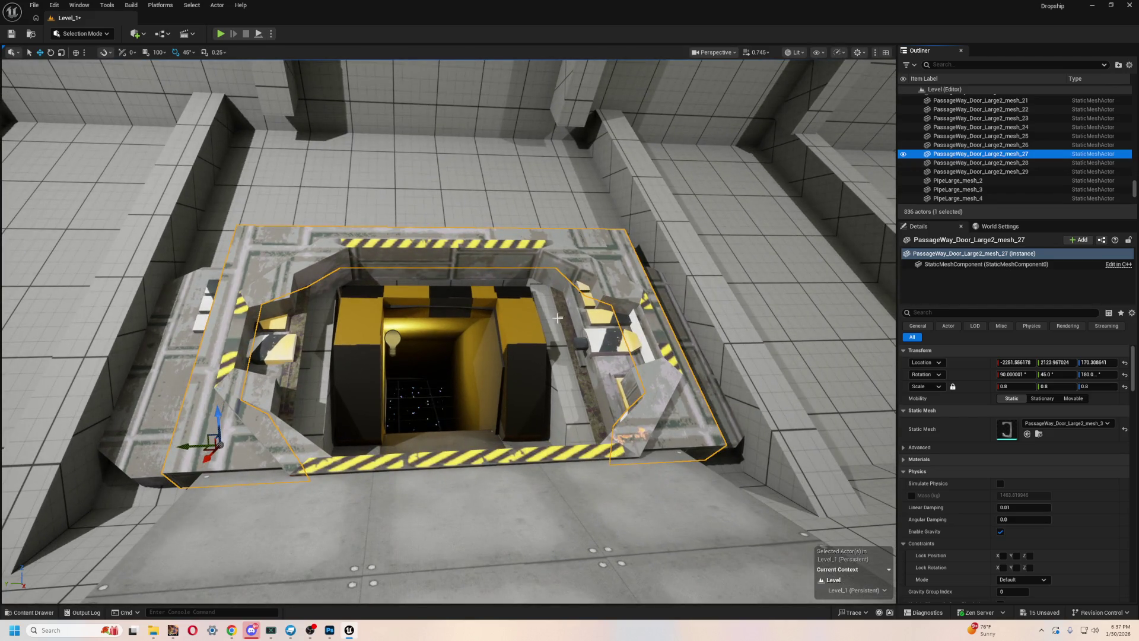
pyautogui.hotkey('ctrl', 'space')
pyautogui.doubleClick(279, 475)
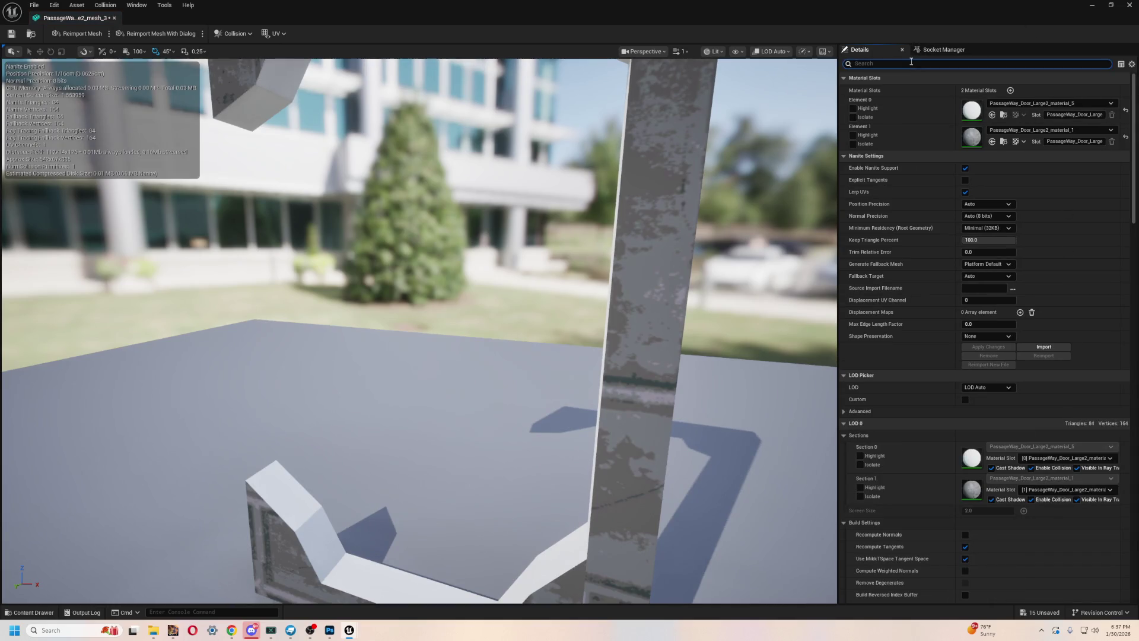
# - Set the hatch frame mesh's Collision Complexity to Use Complex Collision As Simple
pyautogui.write('coll')
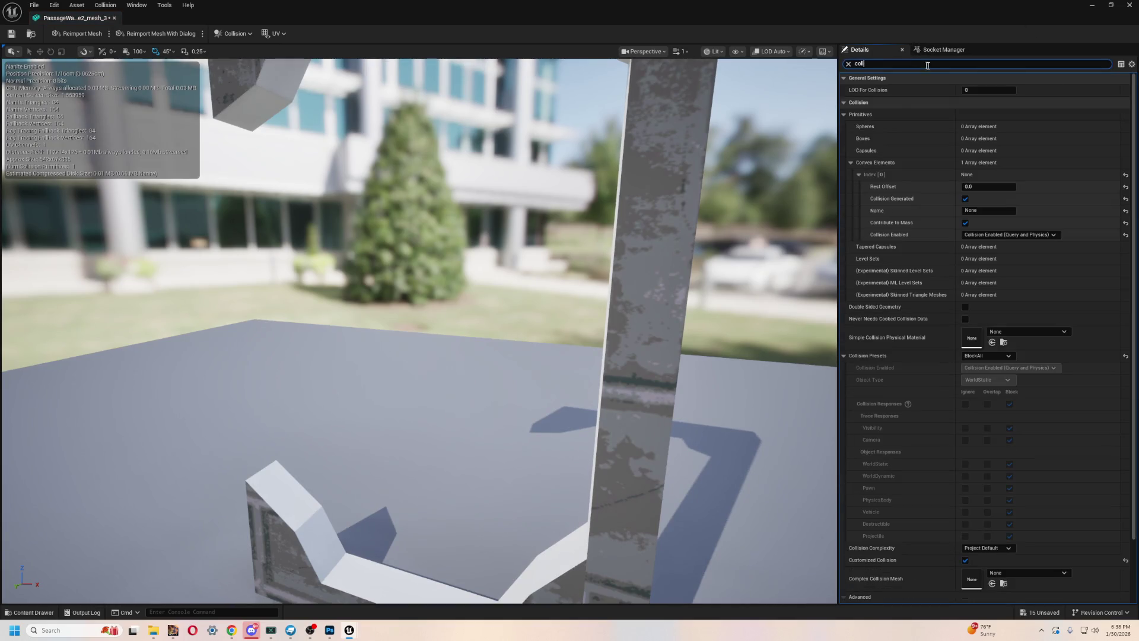
pyautogui.scroll(-3, 1013, 503)
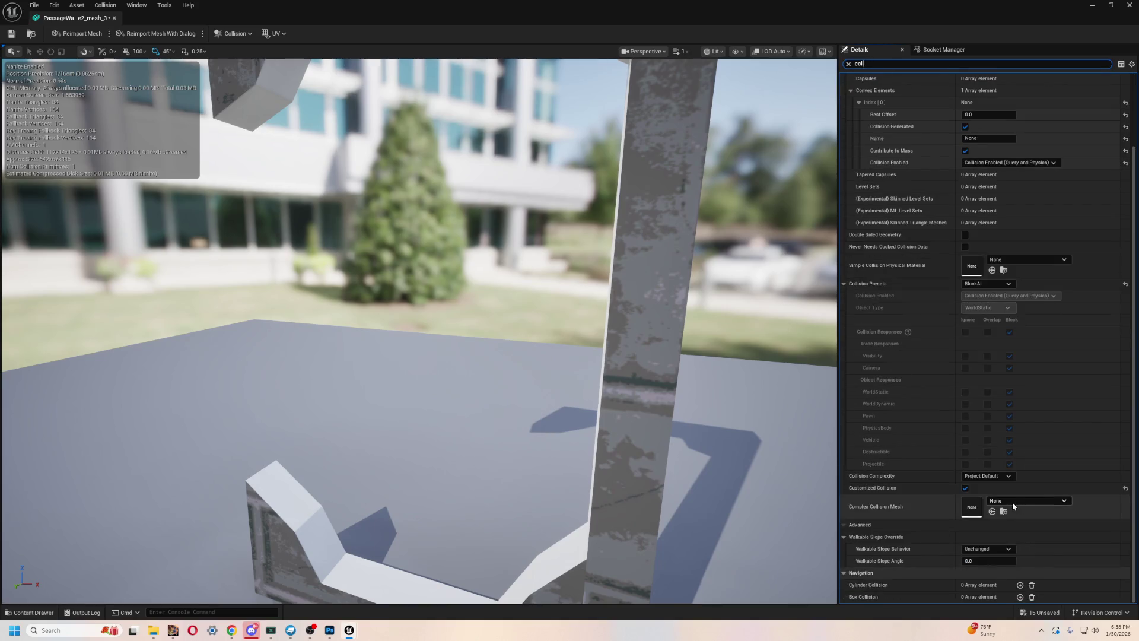
pyautogui.click(1002, 510)
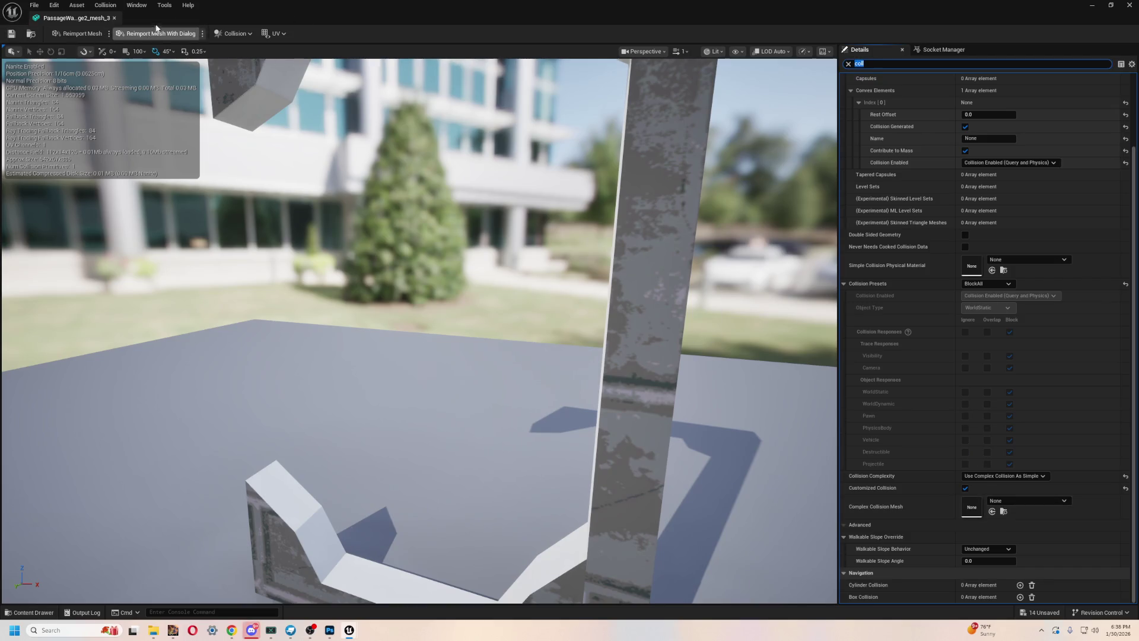
pyautogui.click(115, 17)
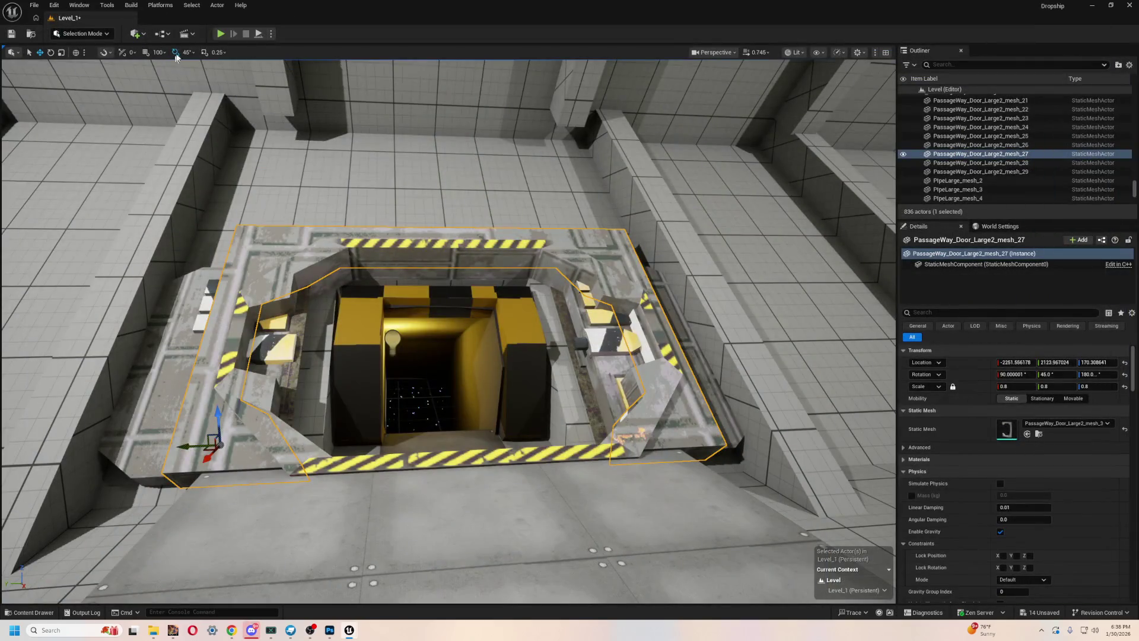
# - Play-test walking down into the hatch shaft and back up to the hatch
pyautogui.click(228, 34)
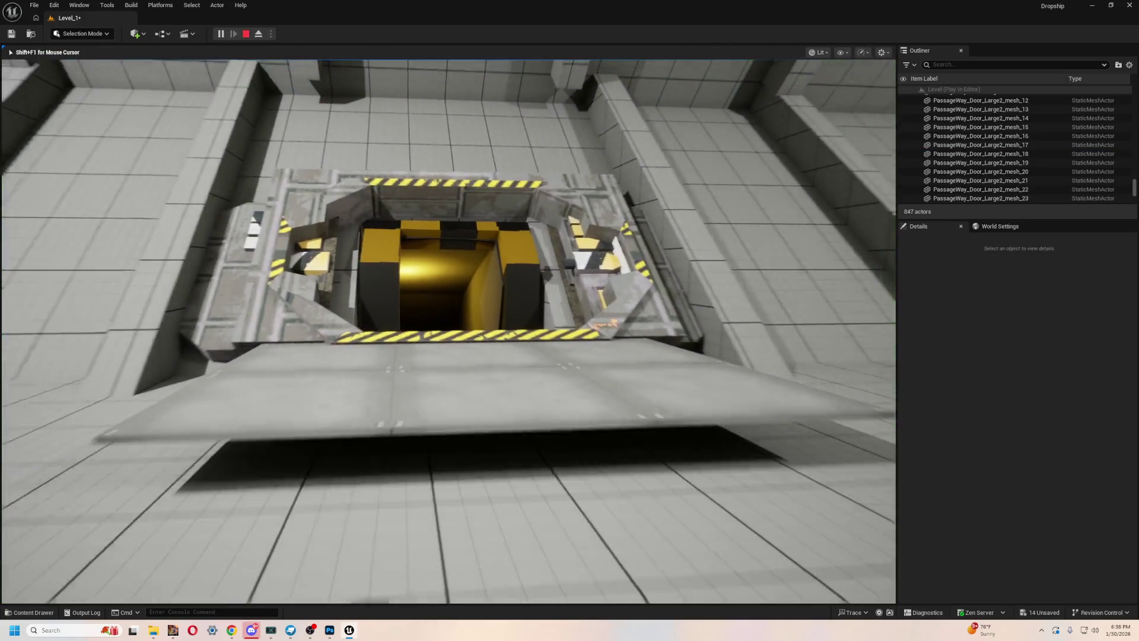
pyautogui.press('w')
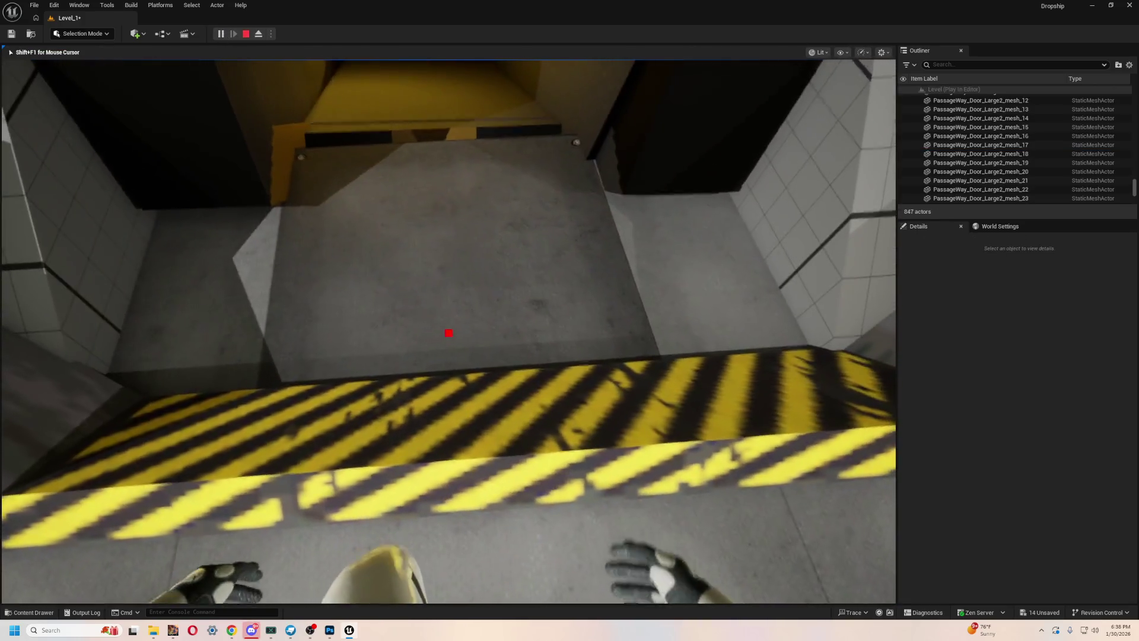
pyautogui.press('w')
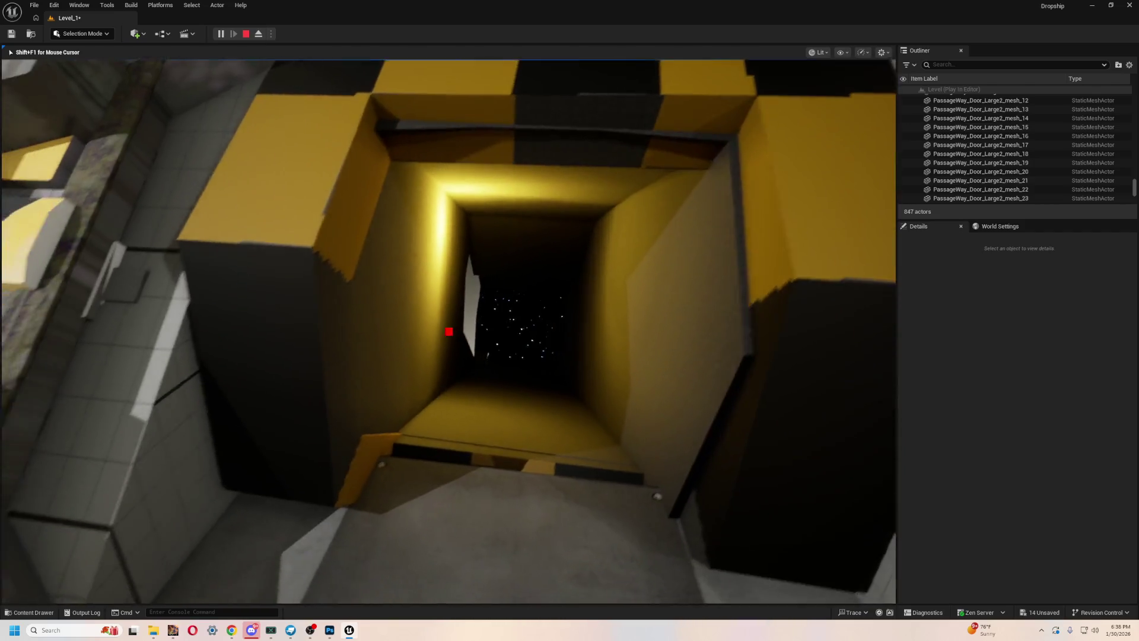
pyautogui.press('w')
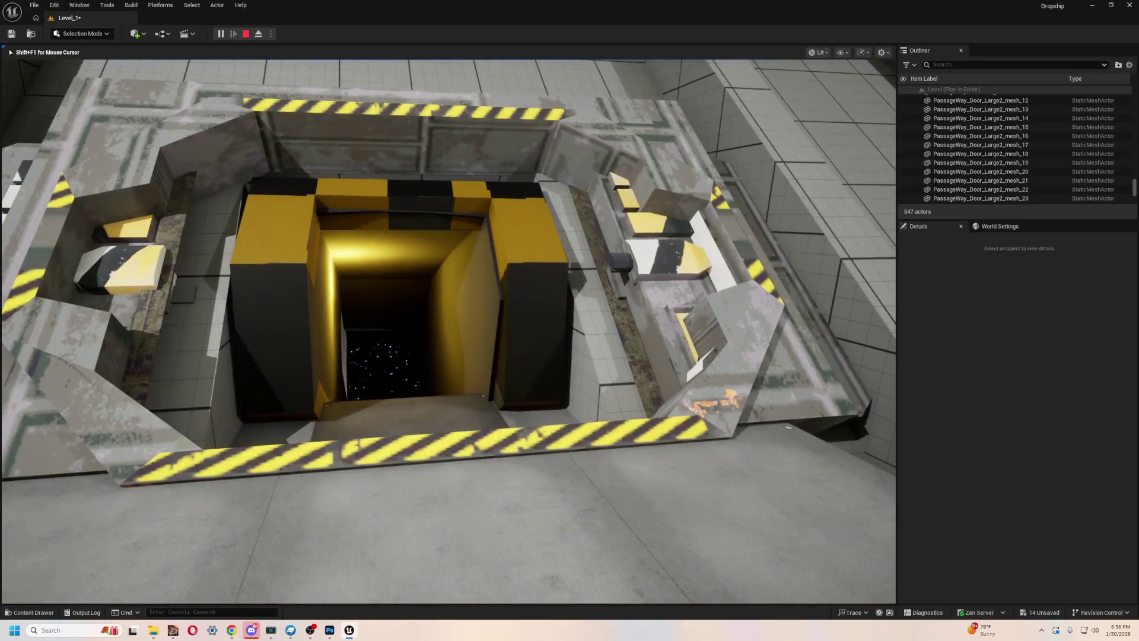
pyautogui.press('Escape')
pyautogui.moveTo(449, 331); pyautogui.dragTo(356, 294)
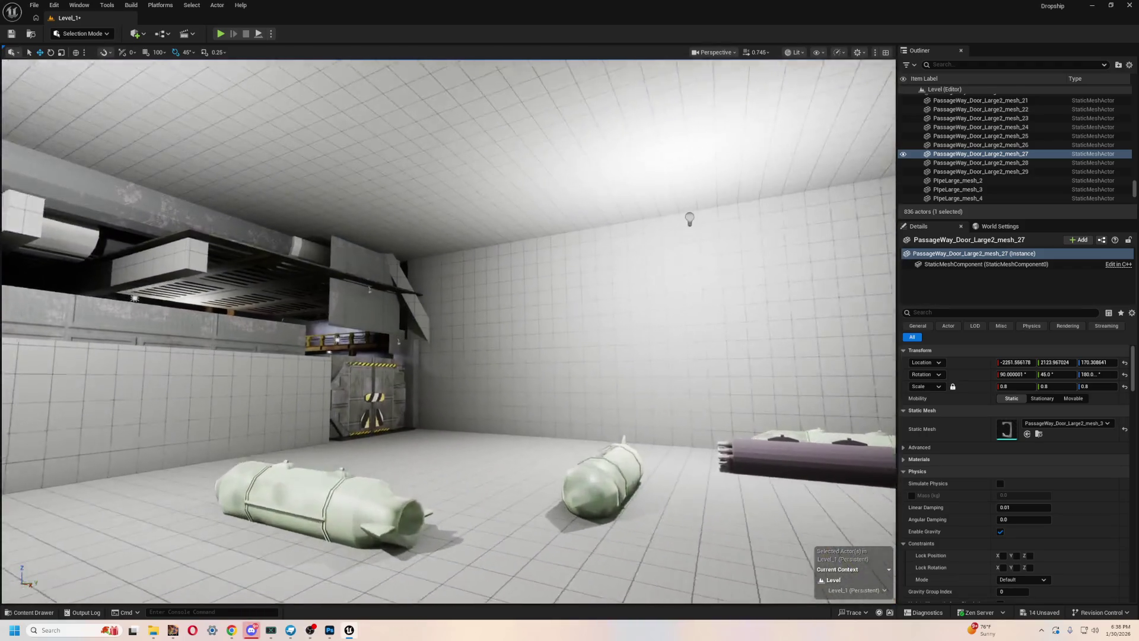
# - Frame the passage door and slide its right and left panels sideways
pyautogui.press('f')
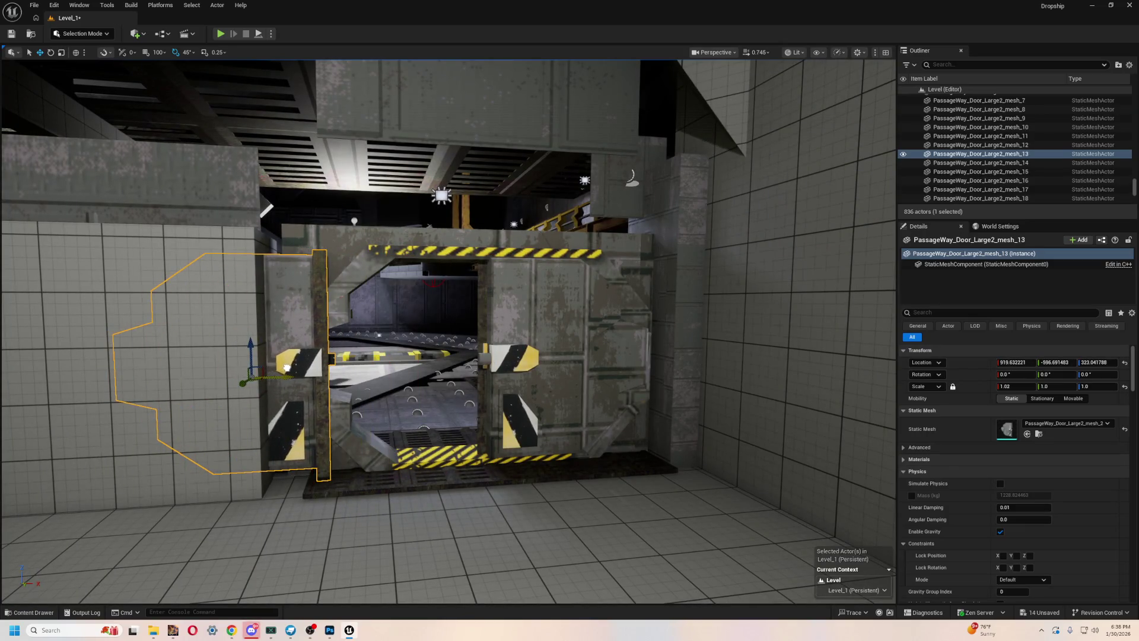
pyautogui.click(479, 356)
pyautogui.moveTo(485, 337)
pyautogui.mouseDown()
pyautogui.moveTo(614, 330)
pyautogui.moveTo(577, 325)
pyautogui.mouseUp()
pyautogui.scroll(3, 577, 325)
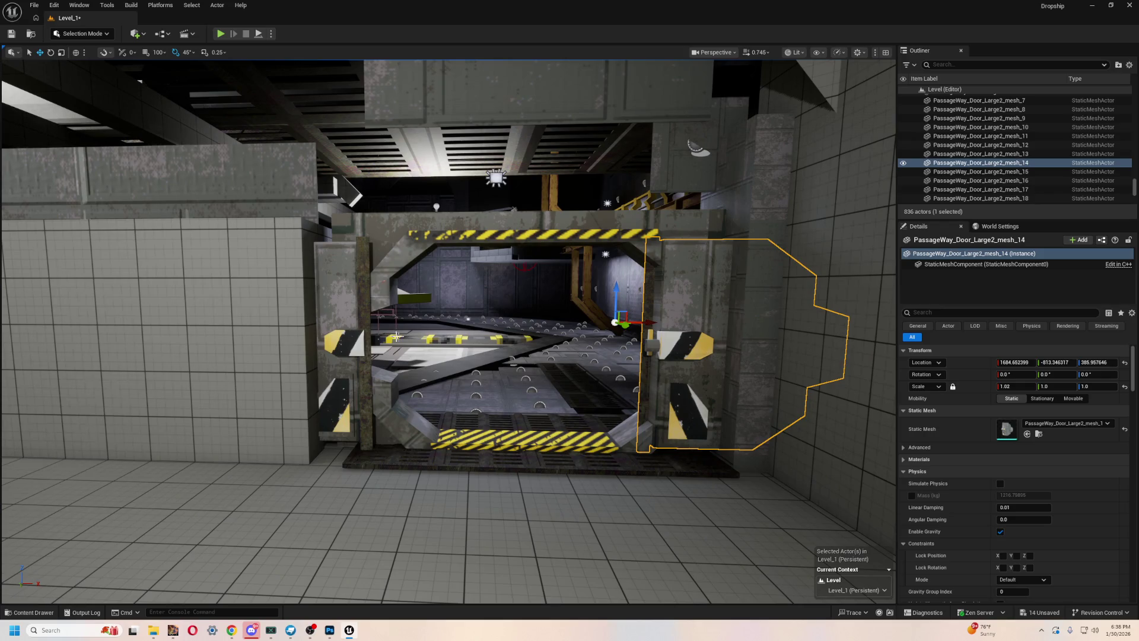
pyautogui.click(356, 345)
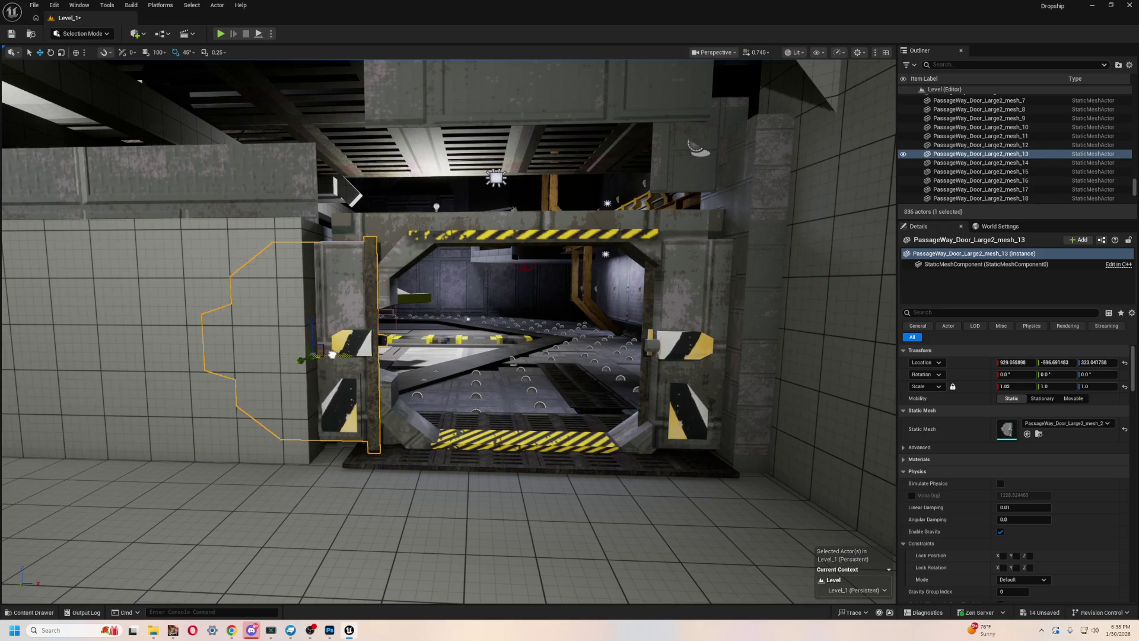
pyautogui.moveTo(357, 353)
pyautogui.mouseDown()
pyautogui.moveTo(504, 351)
pyautogui.moveTo(386, 347)
pyautogui.moveTo(527, 339)
pyautogui.mouseUp()
pyautogui.scroll(3, 505, 351)
# - Undo the stray moves, then slide the left panel left and the right panel to X 1663.55
pyautogui.hotkey('ctrl', 'z')
pyautogui.click(526, 339)
pyautogui.hotkey('ctrl', 'z')
pyautogui.hotkey('ctrl', 'z')
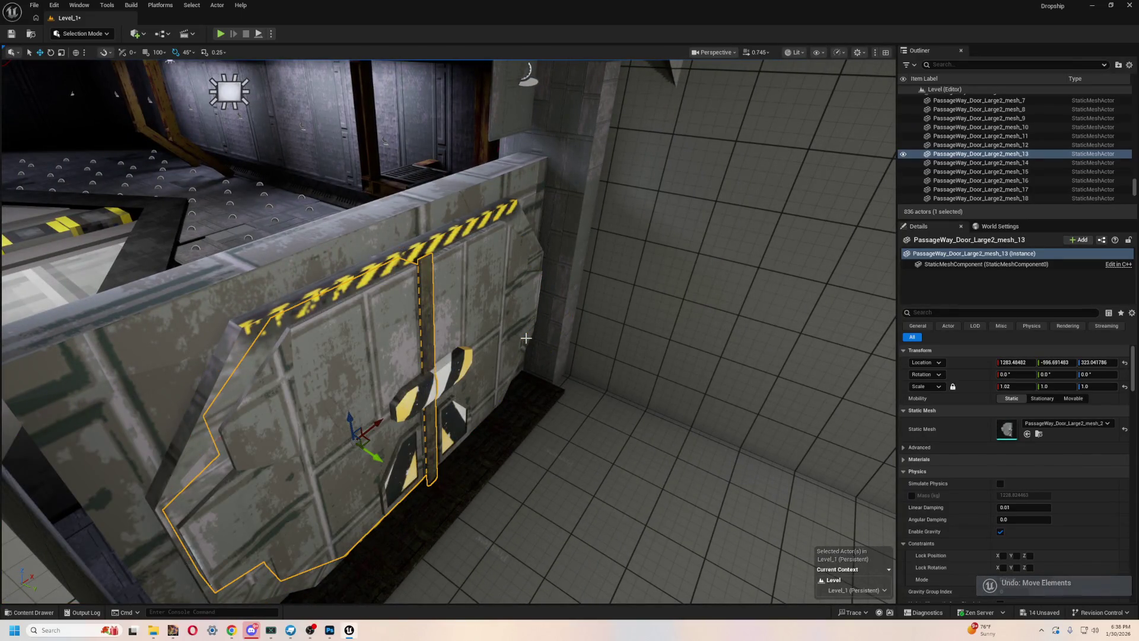
pyautogui.keyDown('ctrl'); pyautogui.click(371, 334); pyautogui.keyUp('ctrl')
pyautogui.moveTo(371, 334)
pyautogui.mouseDown()
pyautogui.moveTo(193, 309)
pyautogui.moveTo(285, 433)
pyautogui.moveTo(246, 394)
pyautogui.moveTo(356, 297)
pyautogui.moveTo(475, 246)
pyautogui.moveTo(444, 262)
pyautogui.mouseUp()
pyautogui.click(481, 257)
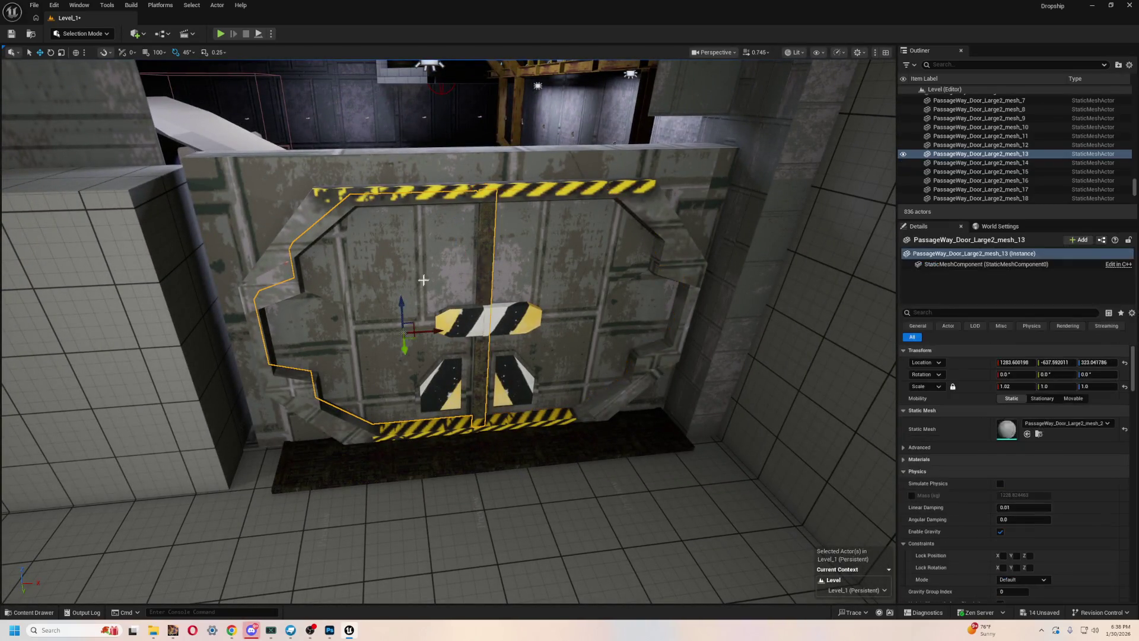
pyautogui.moveTo(433, 329); pyautogui.dragTo(266, 321)
pyautogui.click(513, 254)
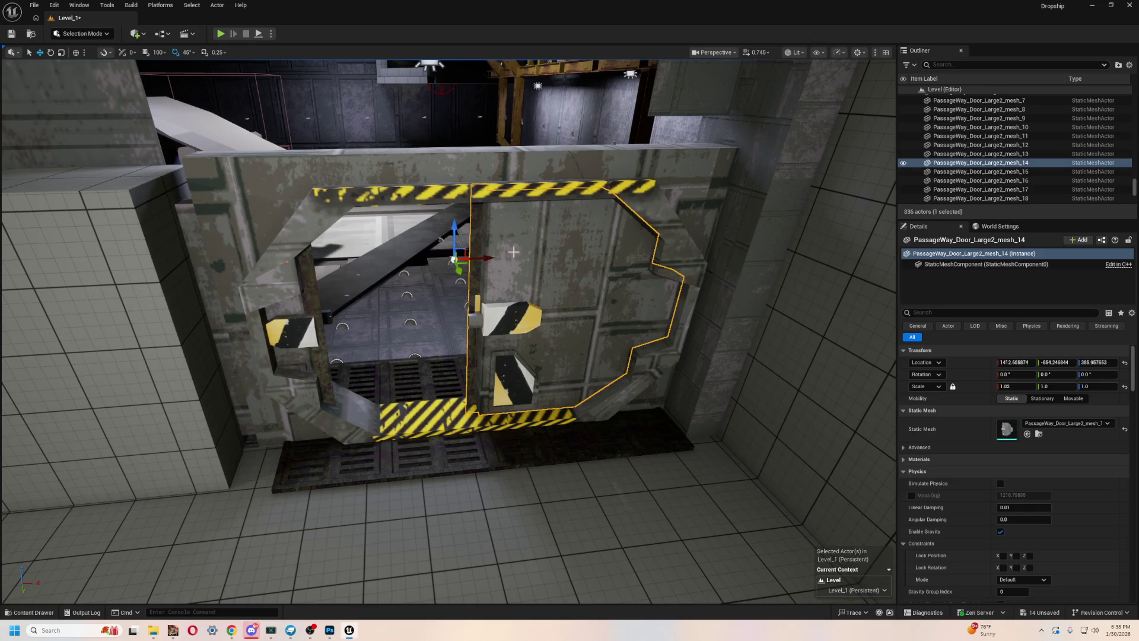
pyautogui.moveTo(487, 260); pyautogui.dragTo(591, 256)
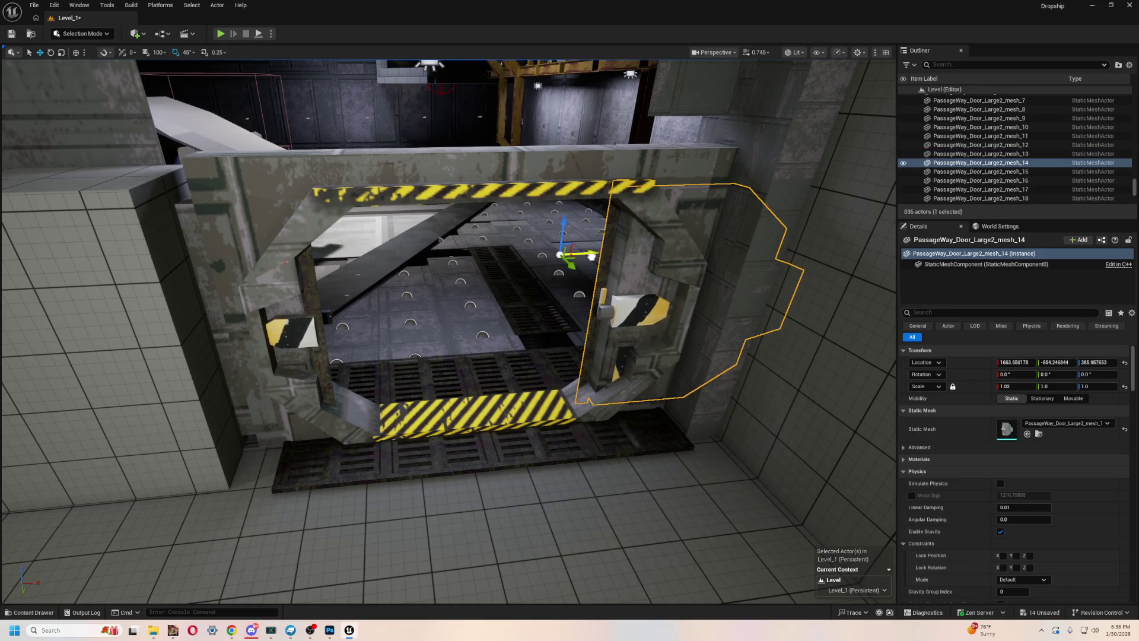
pyautogui.hotkey('ctrl', 'space')
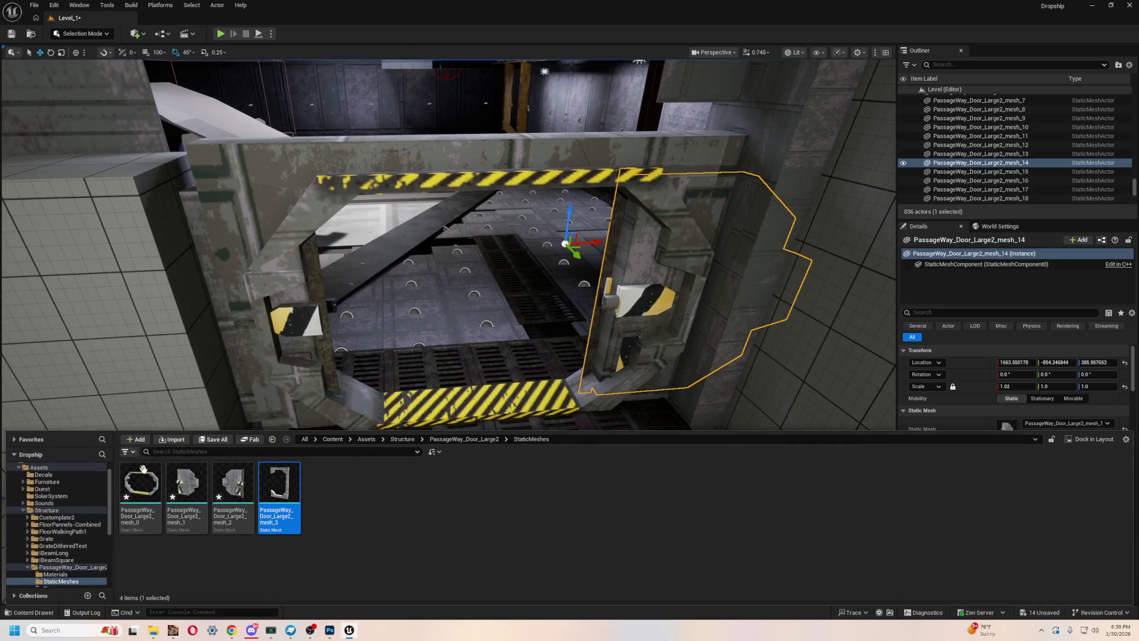
# - Set PassageWay_Door_Large2_mesh_1 to Use Complex Collision As Simple
pyautogui.click(186, 479)
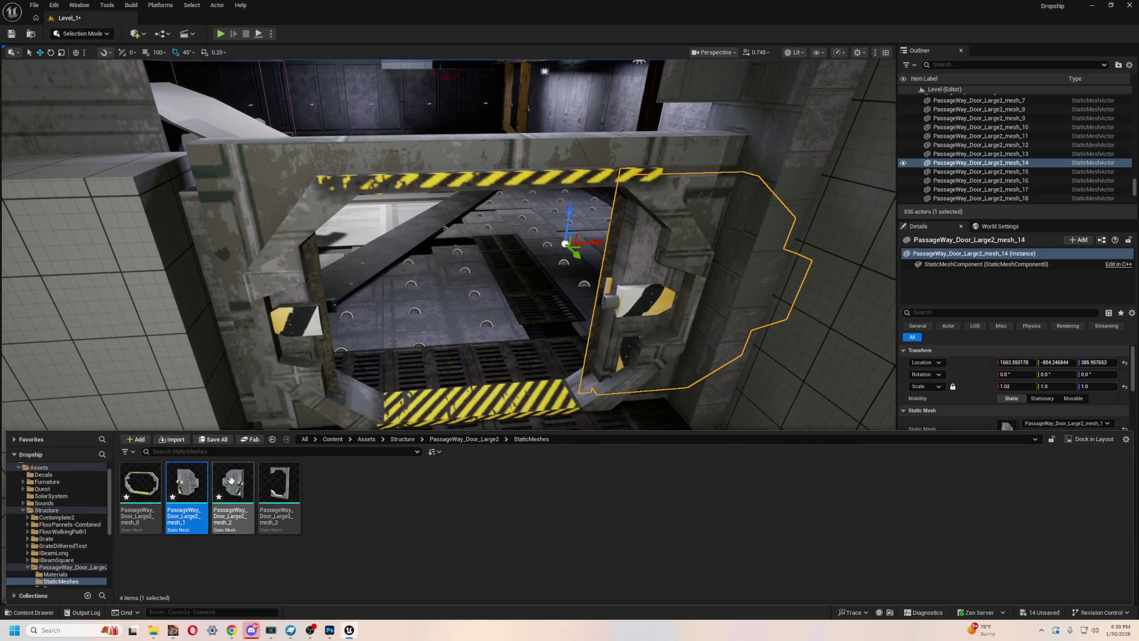
pyautogui.doubleClick(194, 476)
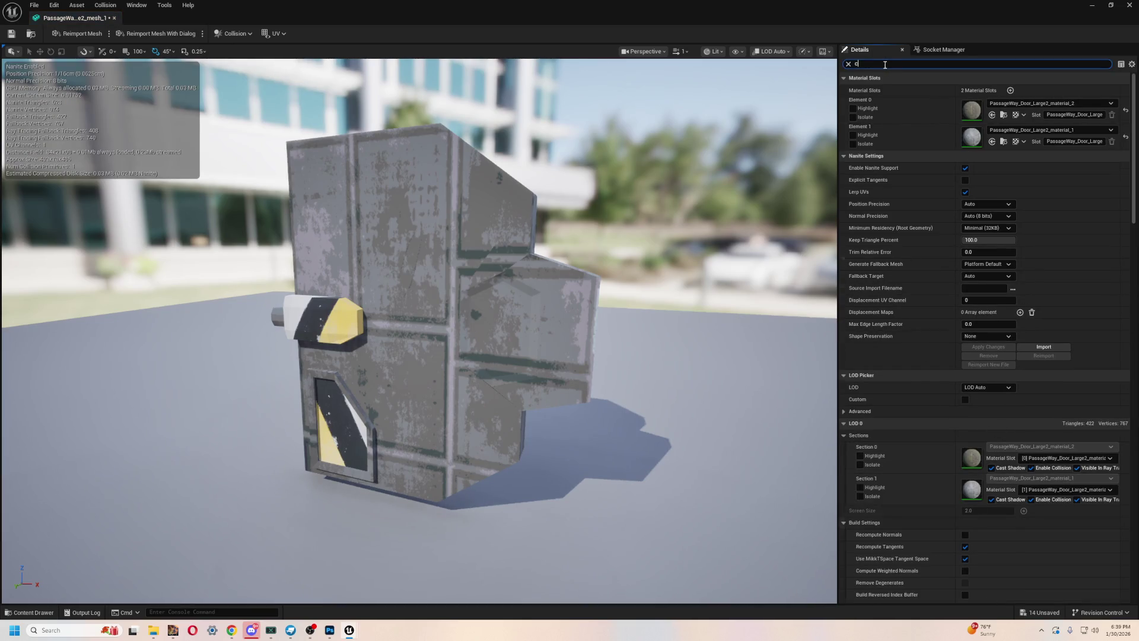
pyautogui.write('oll')
pyautogui.scroll(-3, 989, 383)
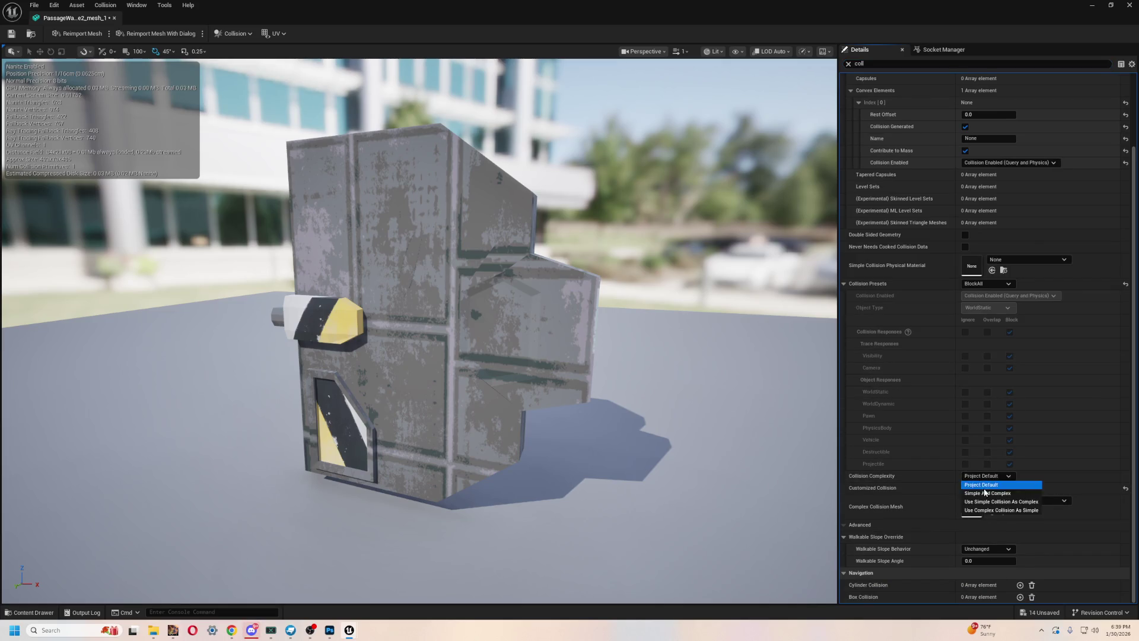
pyautogui.click(1003, 510)
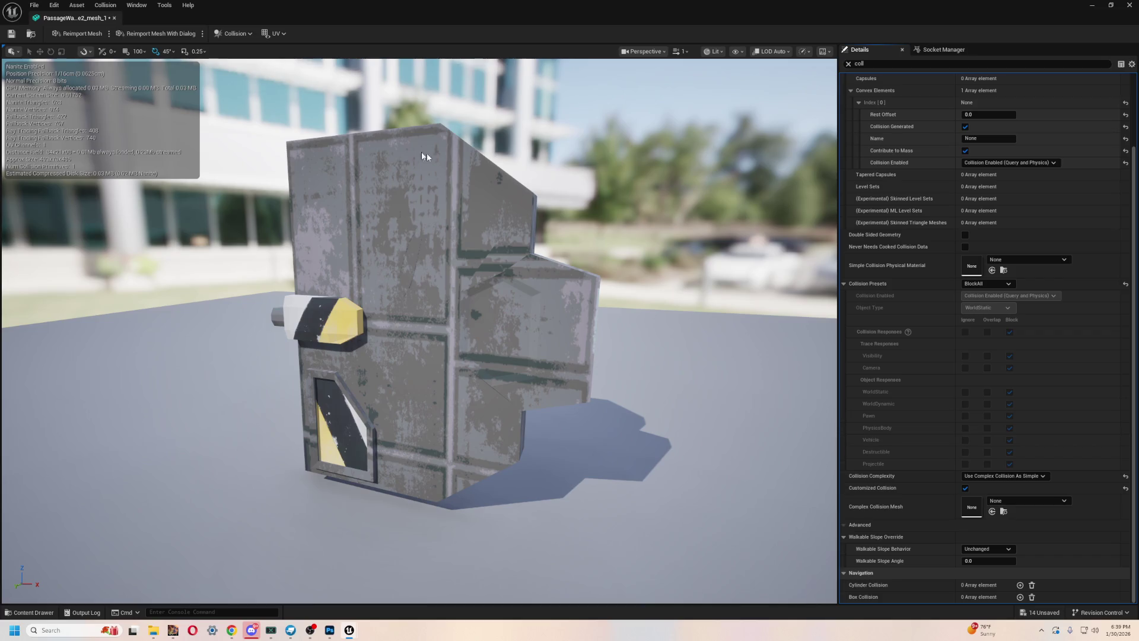
pyautogui.click(115, 19)
# - Give PassageWay_Door_Large2_mesh_2 Use Complex Collision As Simple collision as well
pyautogui.click(317, 302)
pyautogui.hotkey('ctrl', 'space')
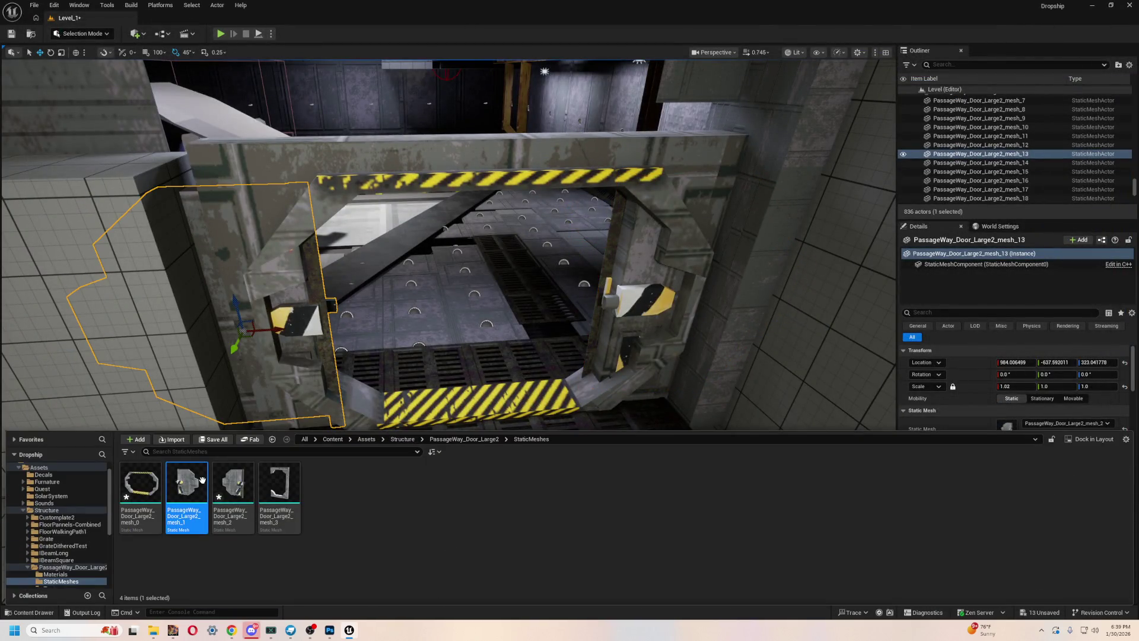
pyautogui.doubleClick(247, 482)
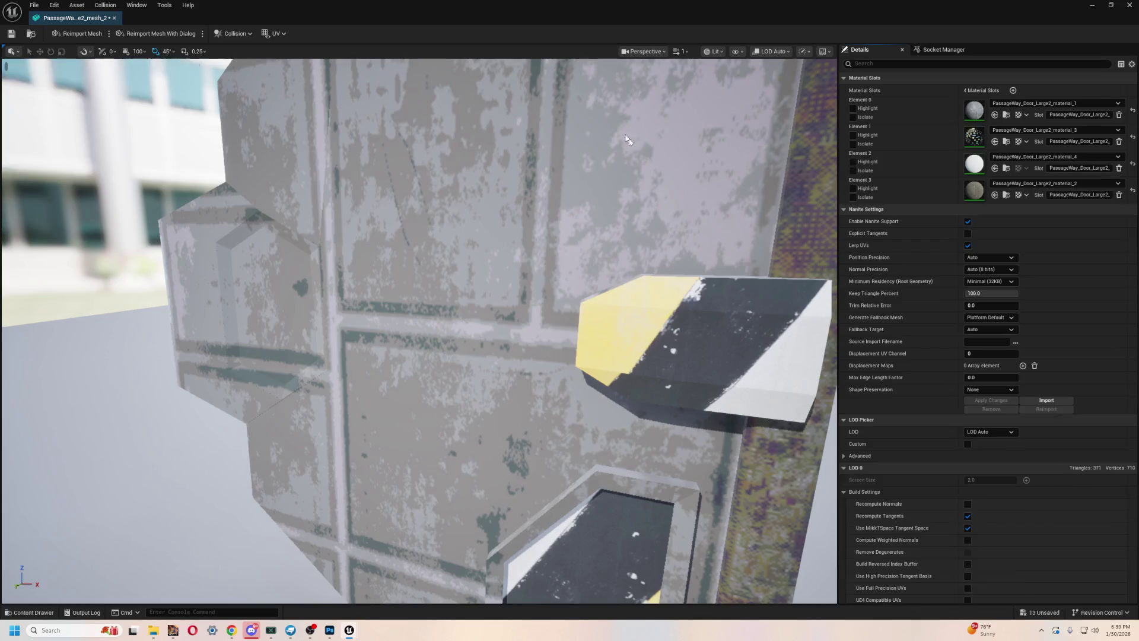
pyautogui.write('col')
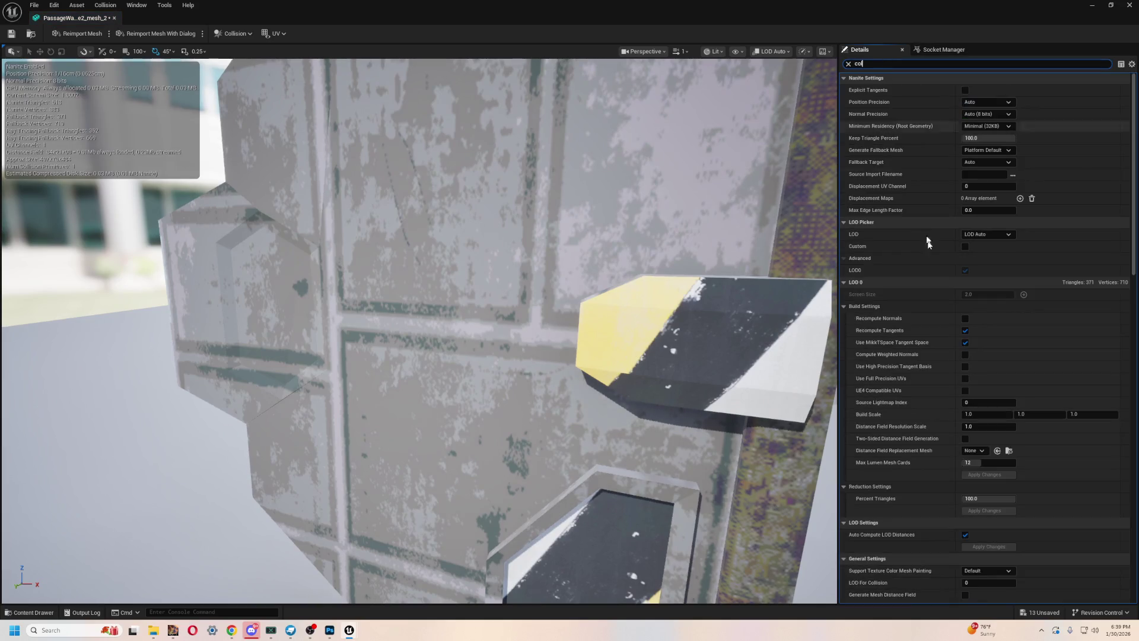
pyautogui.scroll(-8, 921, 218)
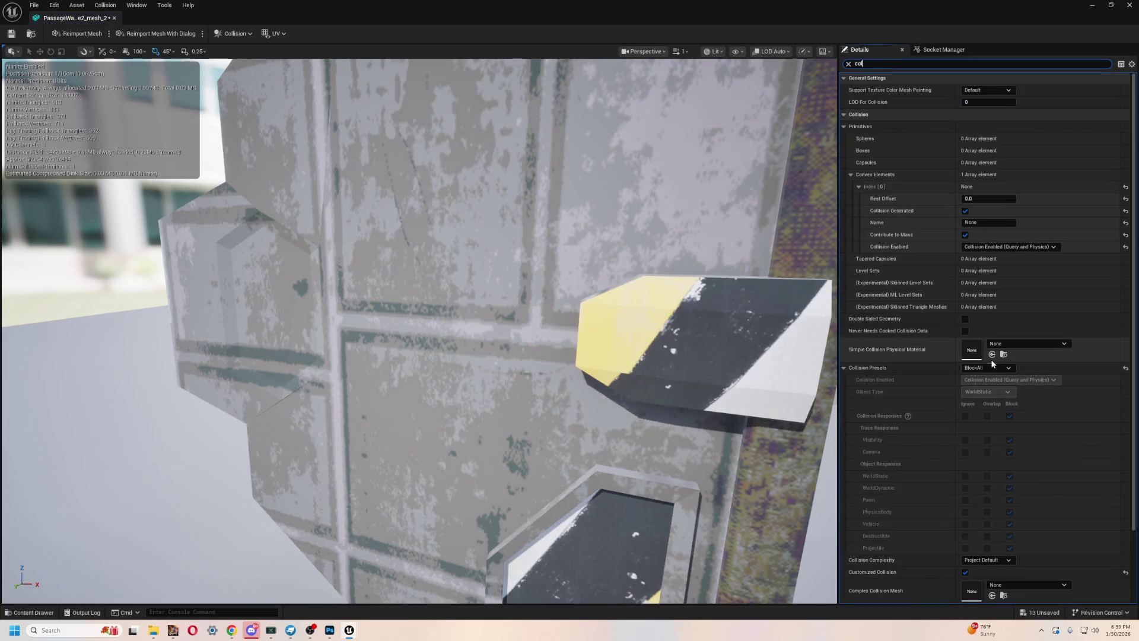
pyautogui.scroll(-2, 1020, 248)
pyautogui.click(978, 477)
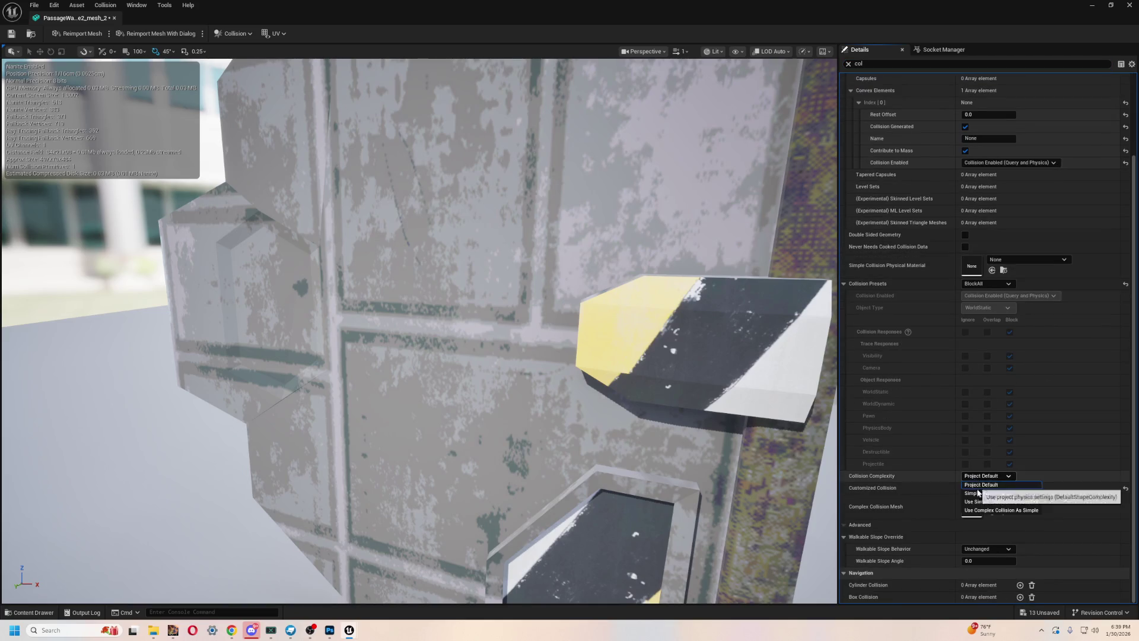
pyautogui.click(1001, 510)
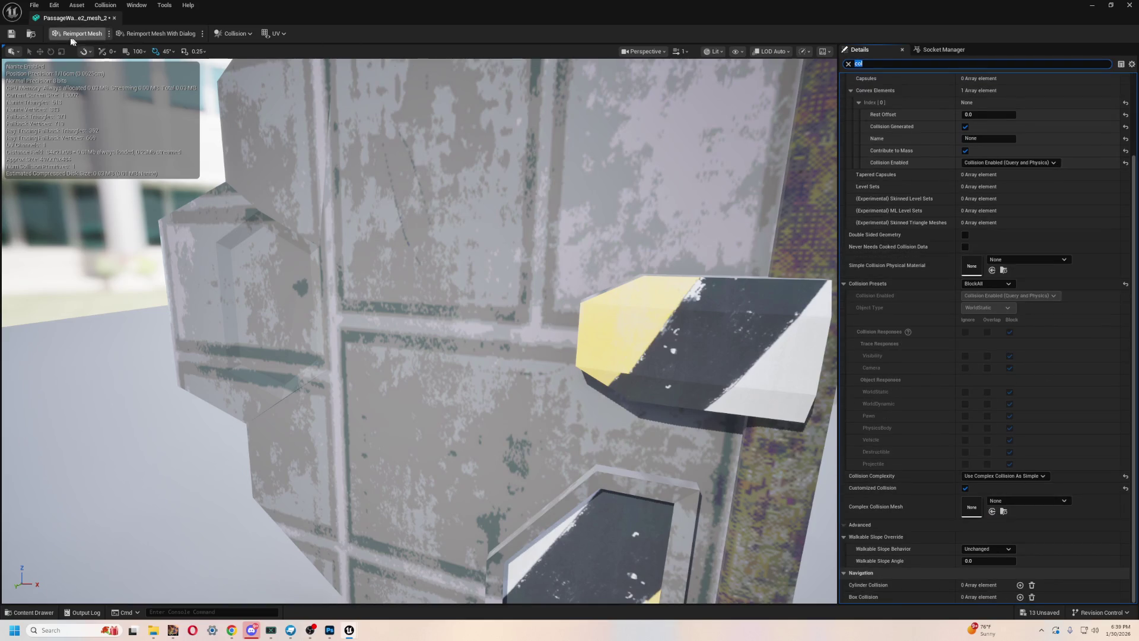
pyautogui.click(116, 17)
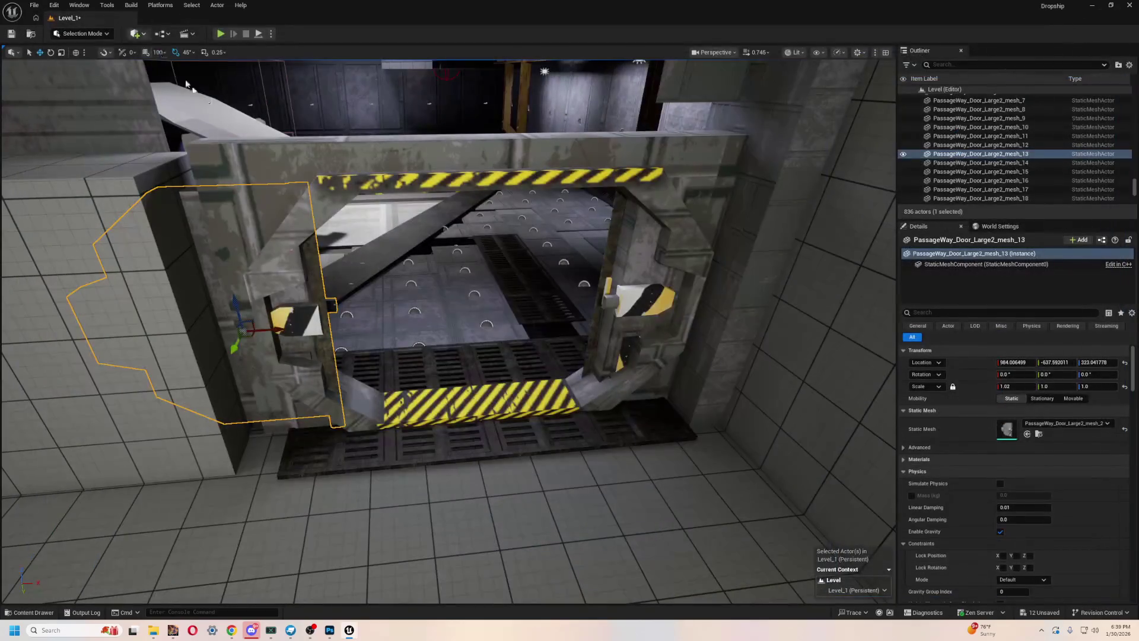
# - Play-test the open wall doorway, then reopen PassageWay_Door_Large2_mesh_3
pyautogui.click(470, 163)
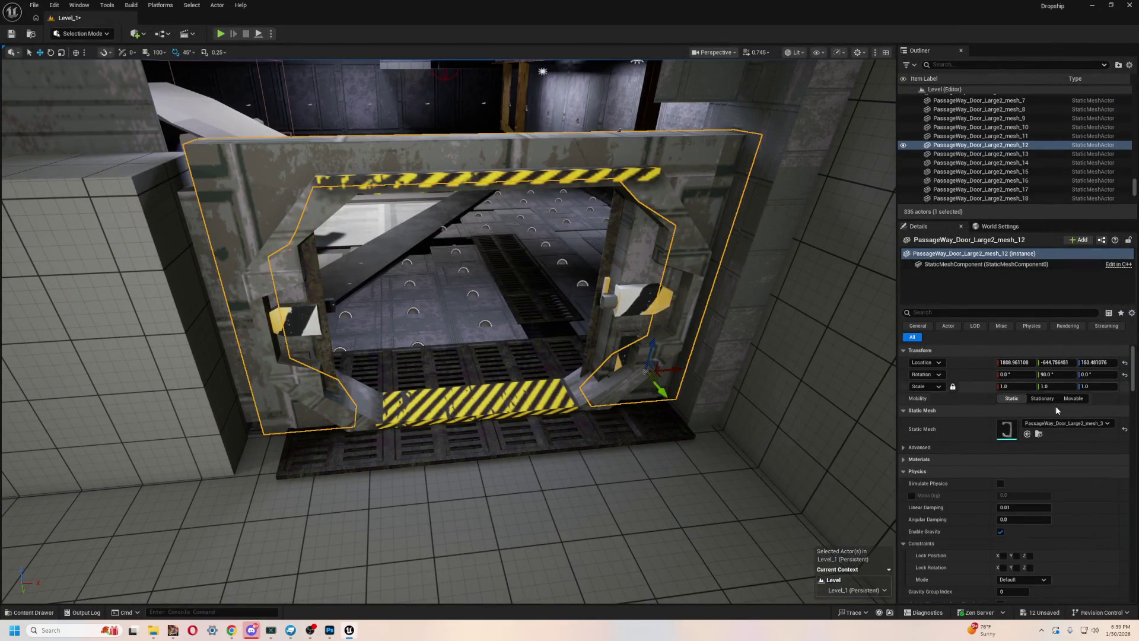
pyautogui.click(1028, 433)
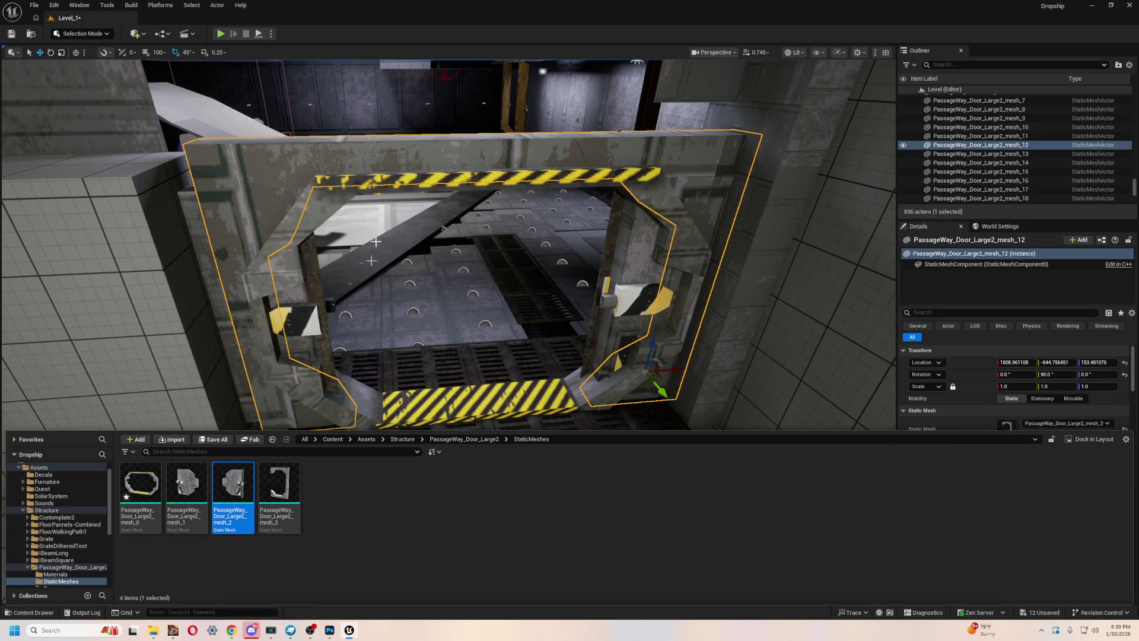
pyautogui.click(218, 35)
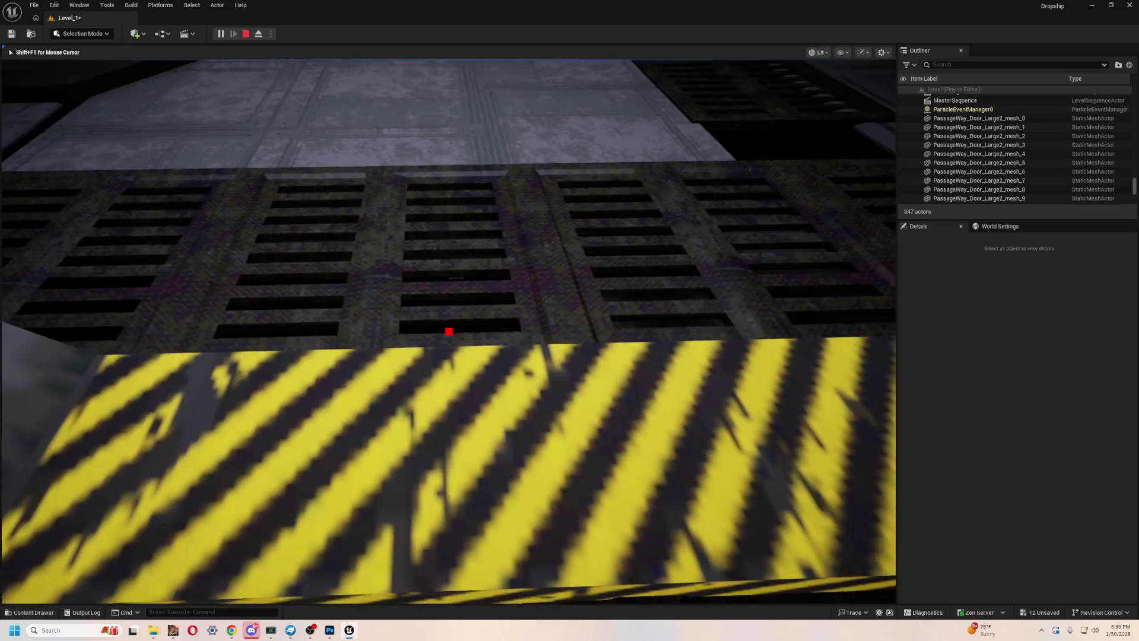
pyautogui.press('Escape')
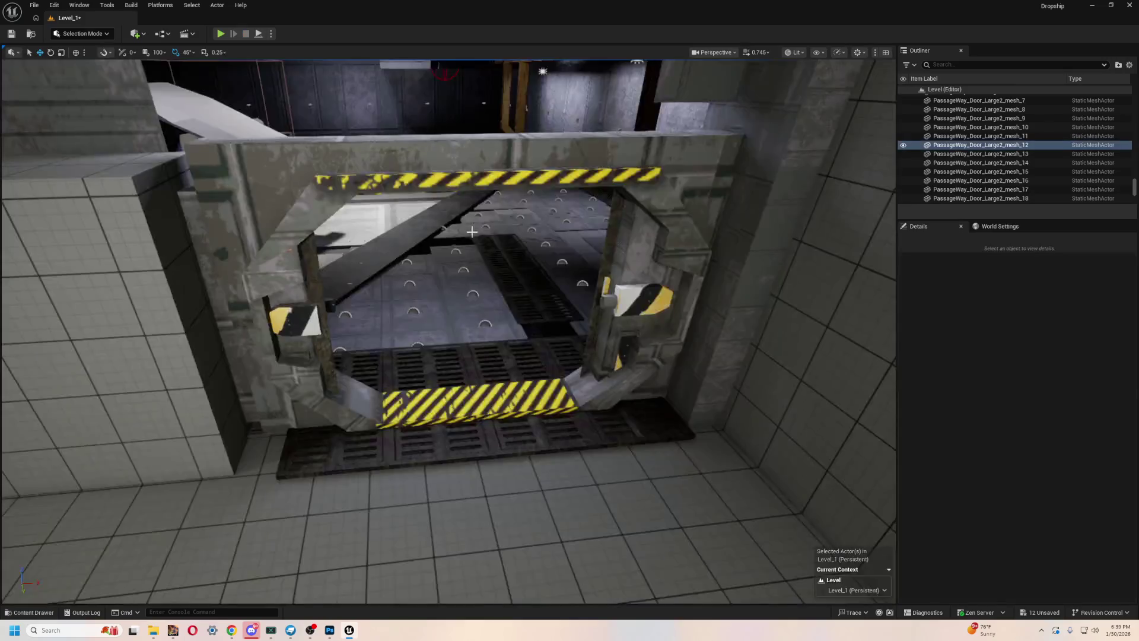
pyautogui.hotkey('ctrl', 'space')
pyautogui.doubleClick(279, 487)
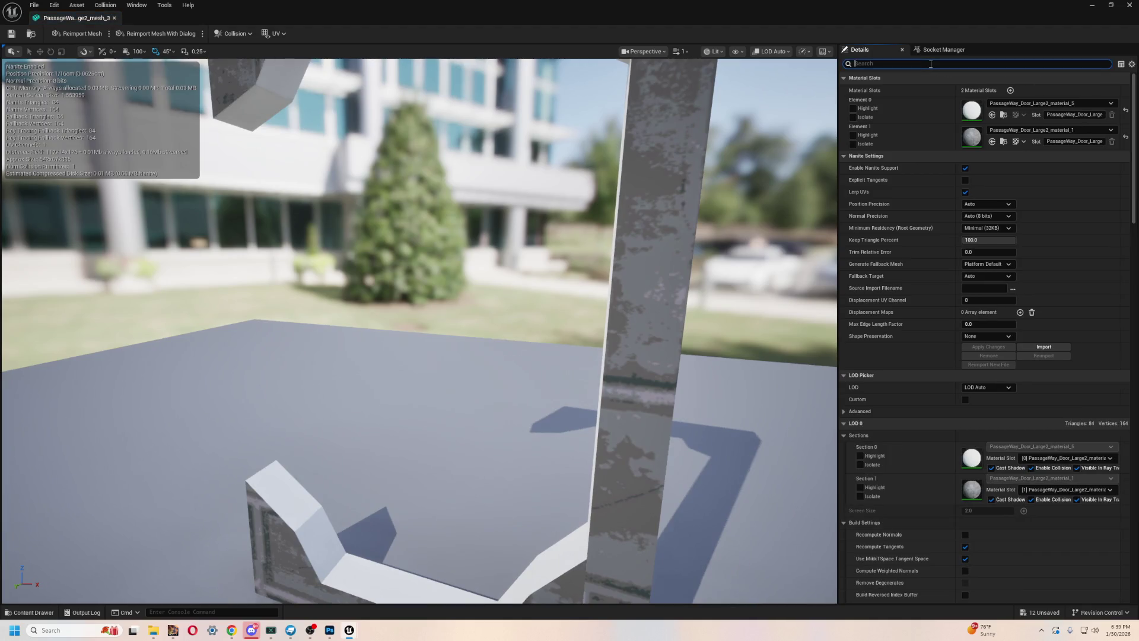
# - Check mesh_3's collision settings and close its editor
pyautogui.write('col')
pyautogui.scroll(-5, 1042, 443)
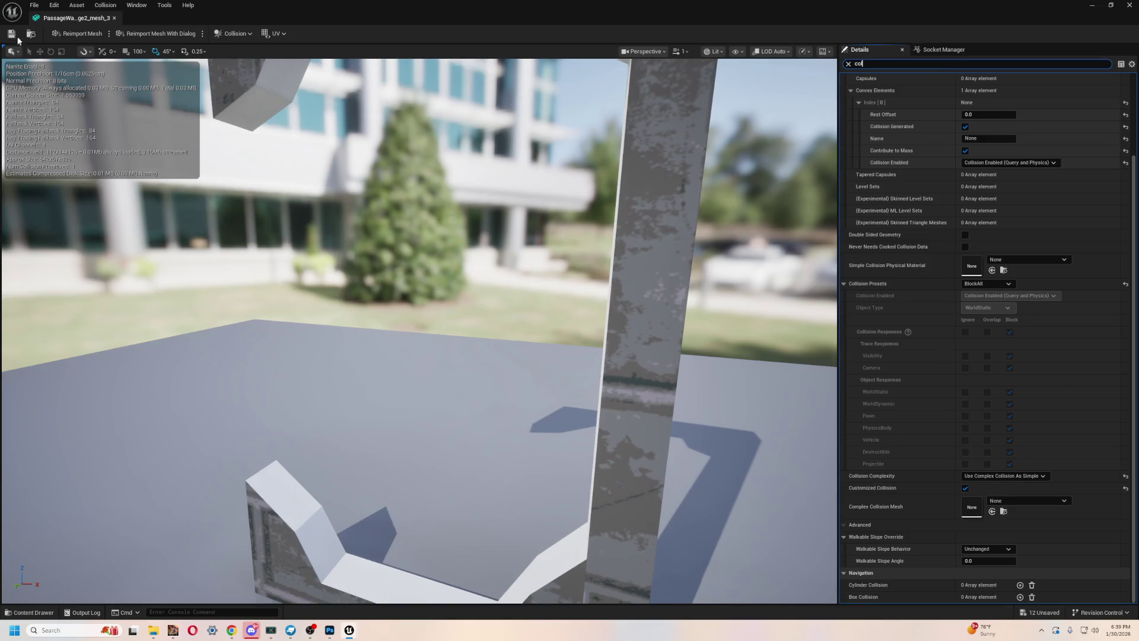
pyautogui.click(113, 18)
# - Give PassageWay_Door_Large2_mesh_0 Use Complex Collision As Simple and save it
pyautogui.hotkey('ctrl', 'space')
pyautogui.click(139, 495)
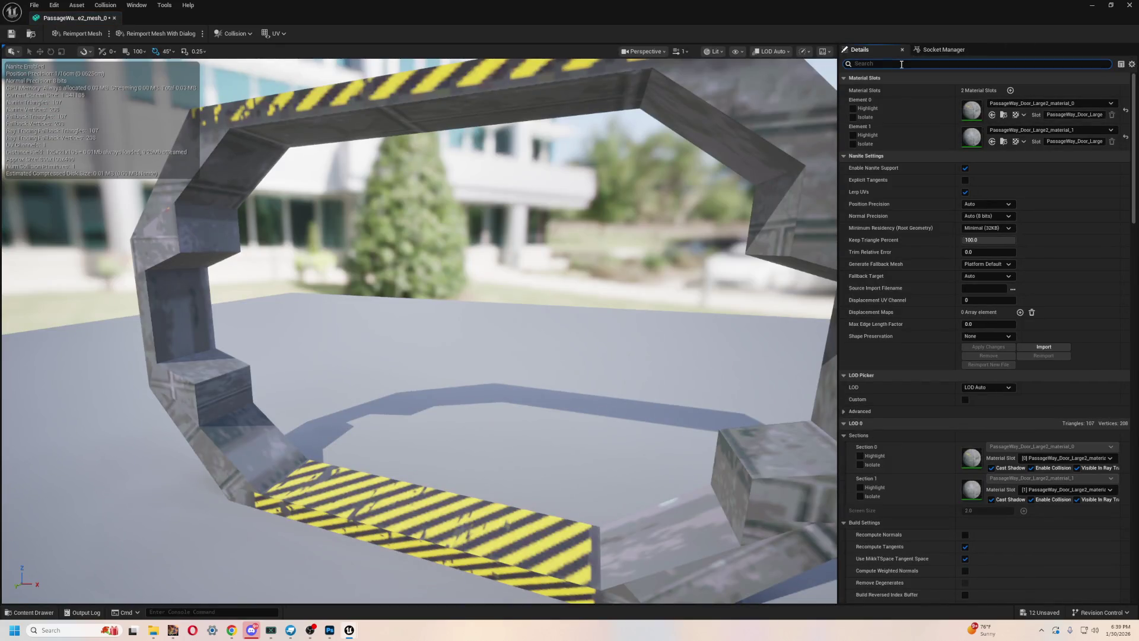
pyautogui.write('col')
pyautogui.scroll(-15, 1003, 289)
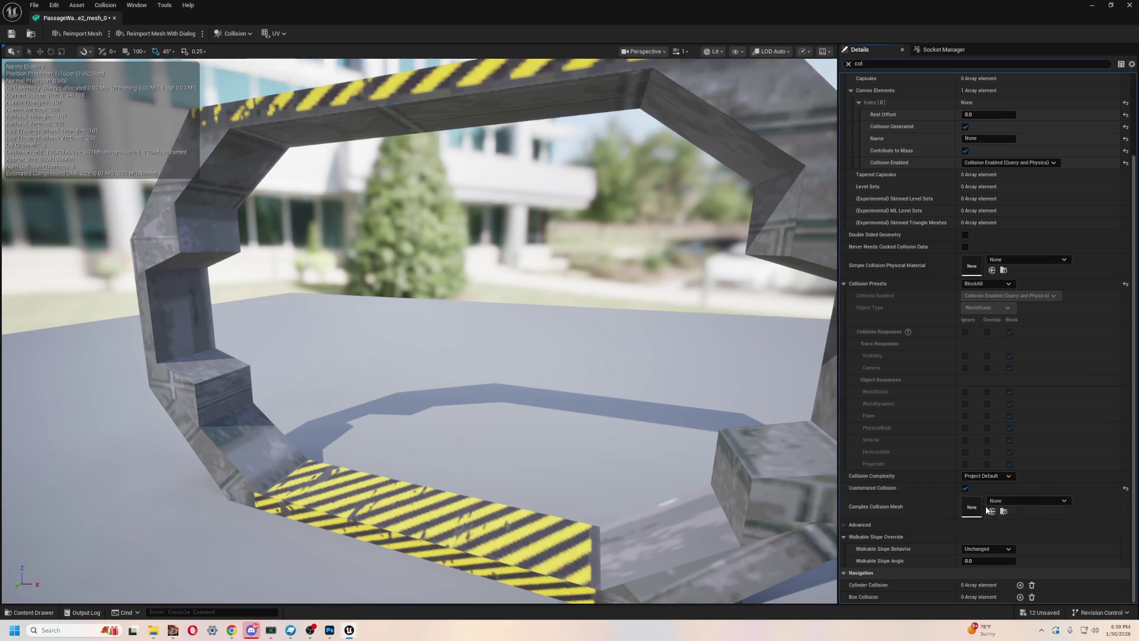
pyautogui.click(11, 33)
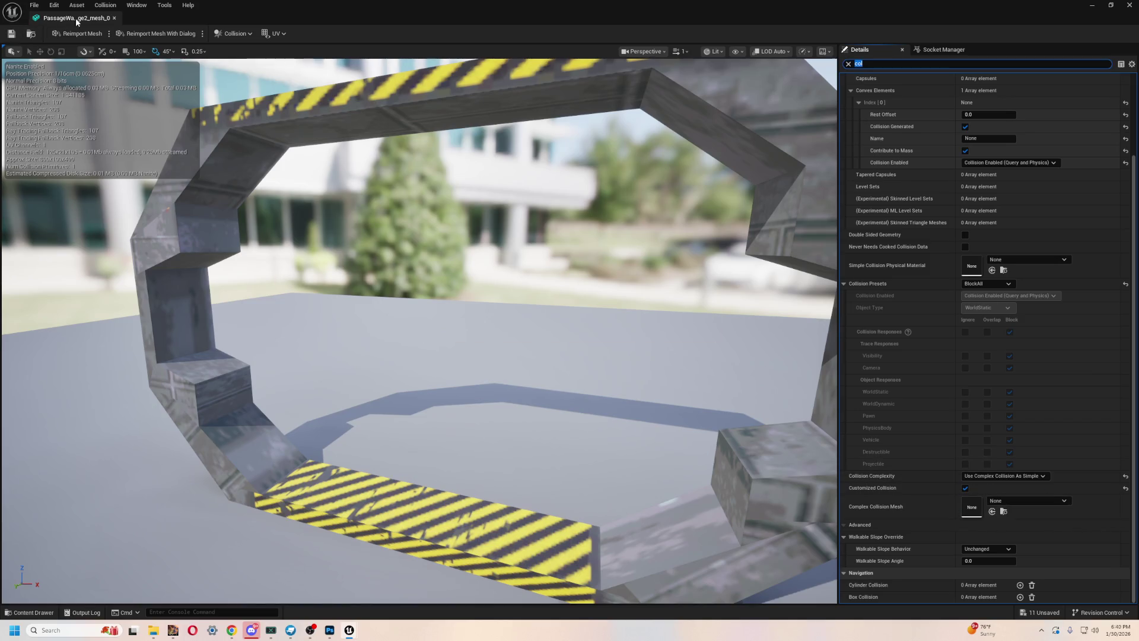
pyautogui.click(114, 18)
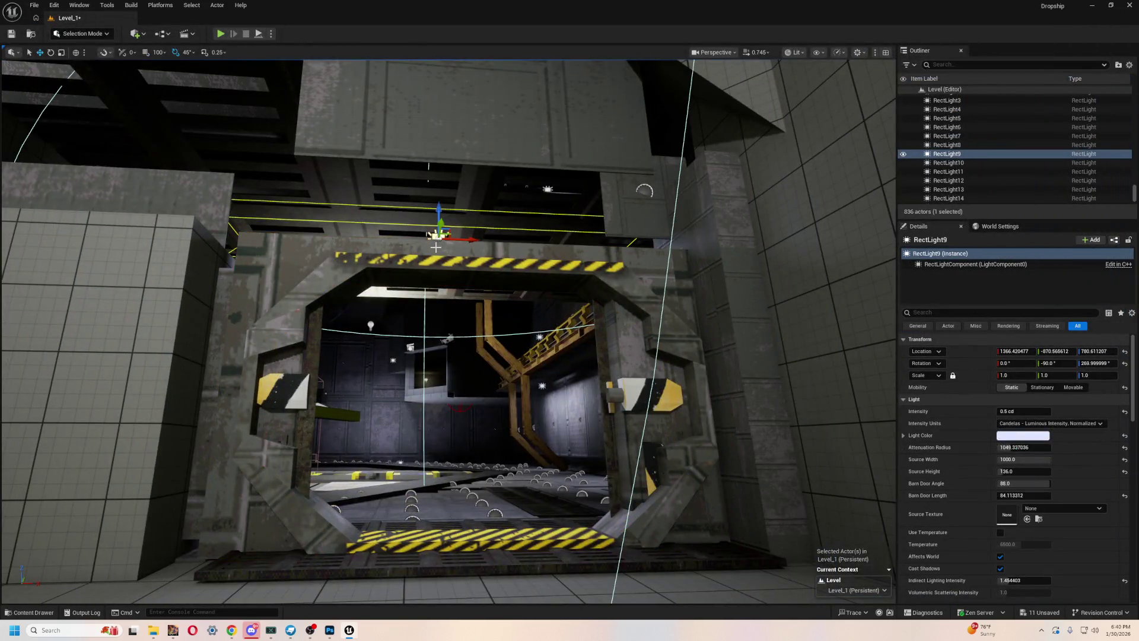
pyautogui.moveTo(603, 328); pyautogui.dragTo(603, 249)
pyautogui.hotkey('alt', 'p')
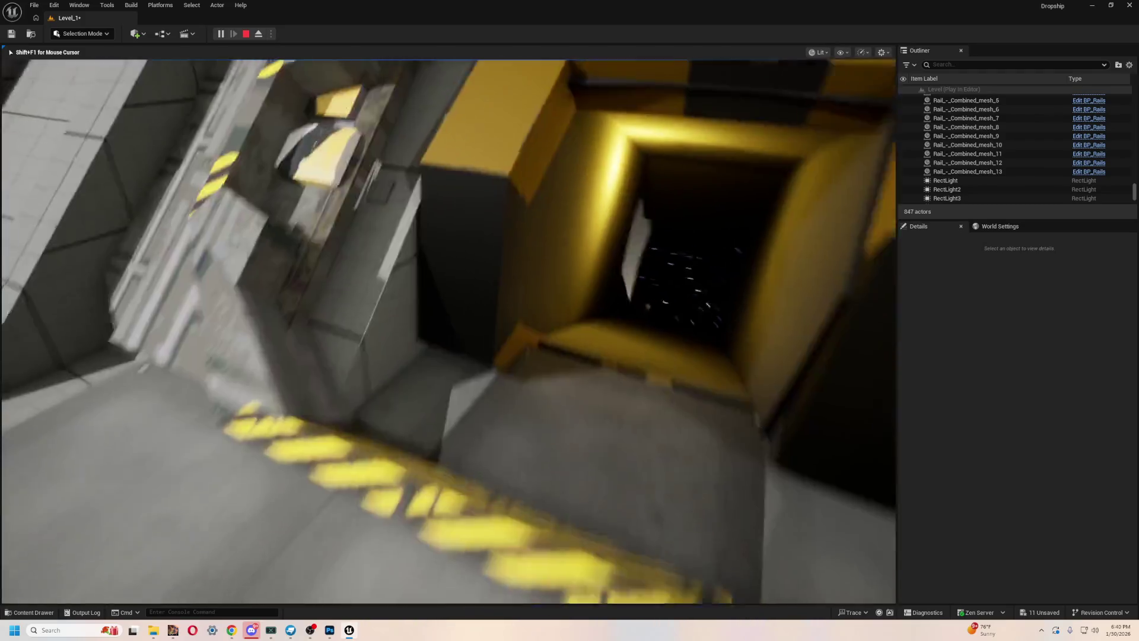
pyautogui.press('Escape')
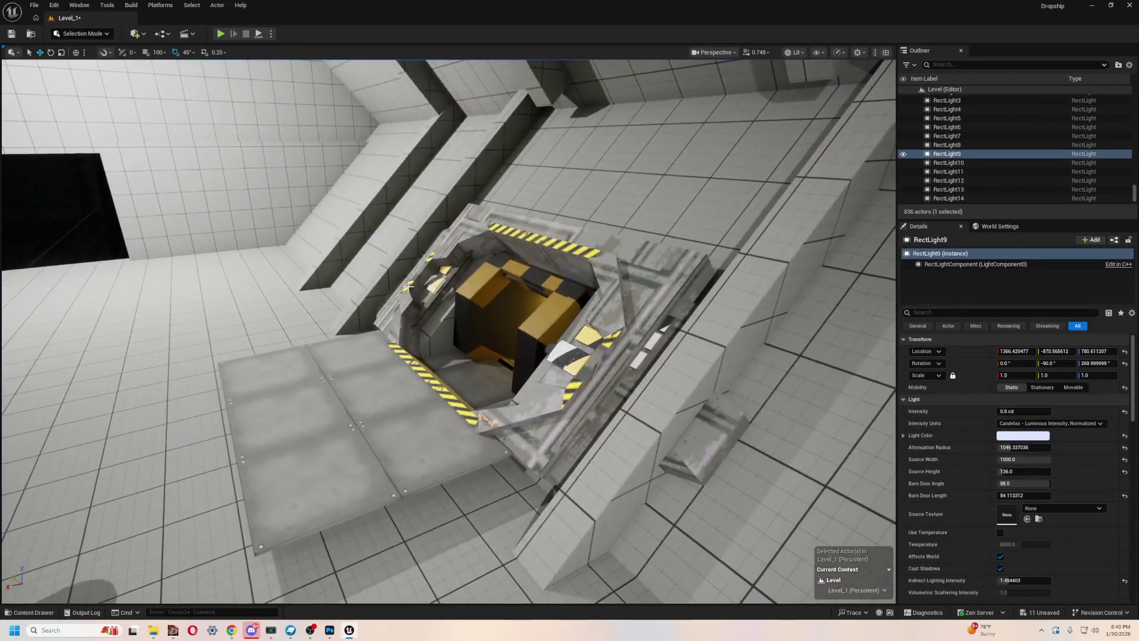
pyautogui.click(369, 428)
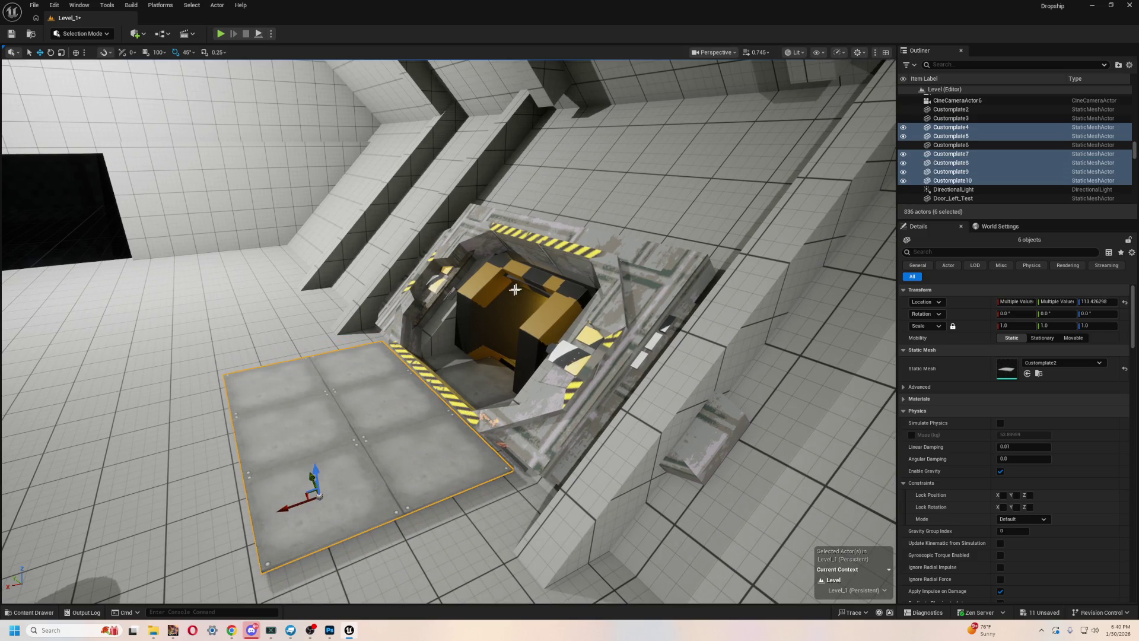
# - Select hatch pieces mesh_26–29 and rotate them -45 degrees together
pyautogui.click(546, 379)
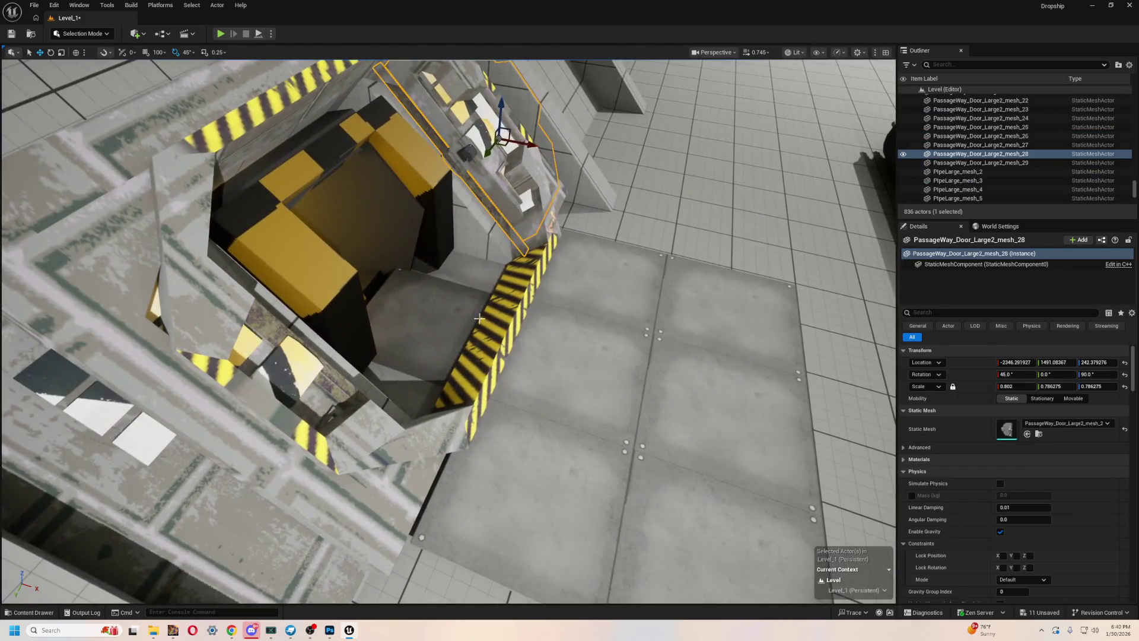
pyautogui.keyDown('ctrl'); pyautogui.click(485, 370); pyautogui.keyUp('ctrl')
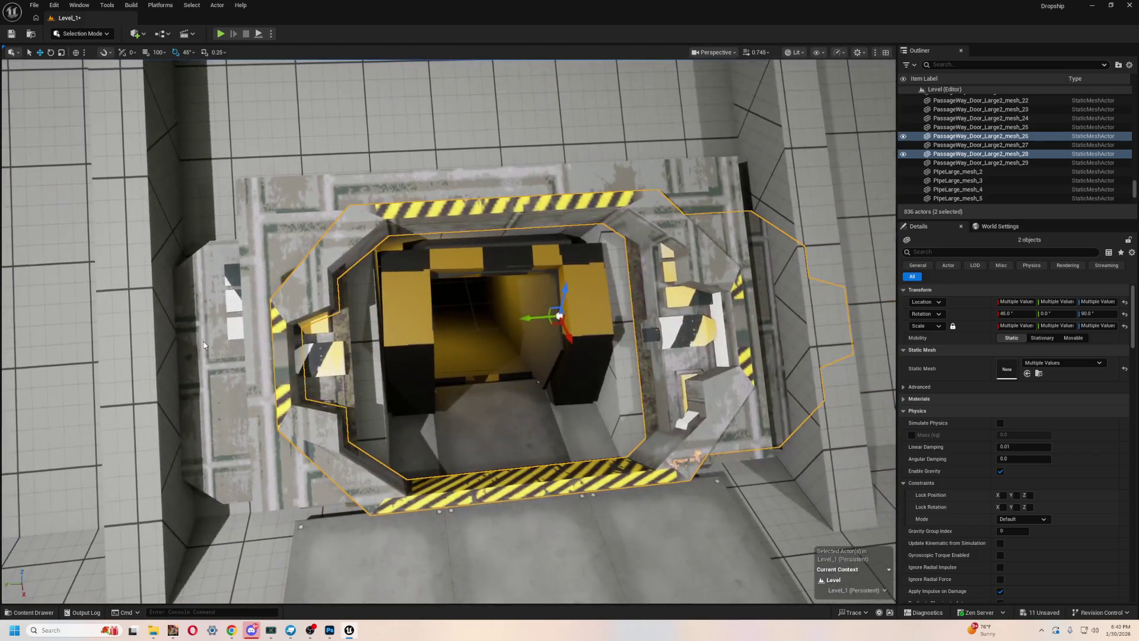
pyautogui.keyDown('ctrl'); pyautogui.click(663, 253); pyautogui.keyUp('ctrl')
pyautogui.keyDown('ctrl'); pyautogui.click(702, 175); pyautogui.keyUp('ctrl')
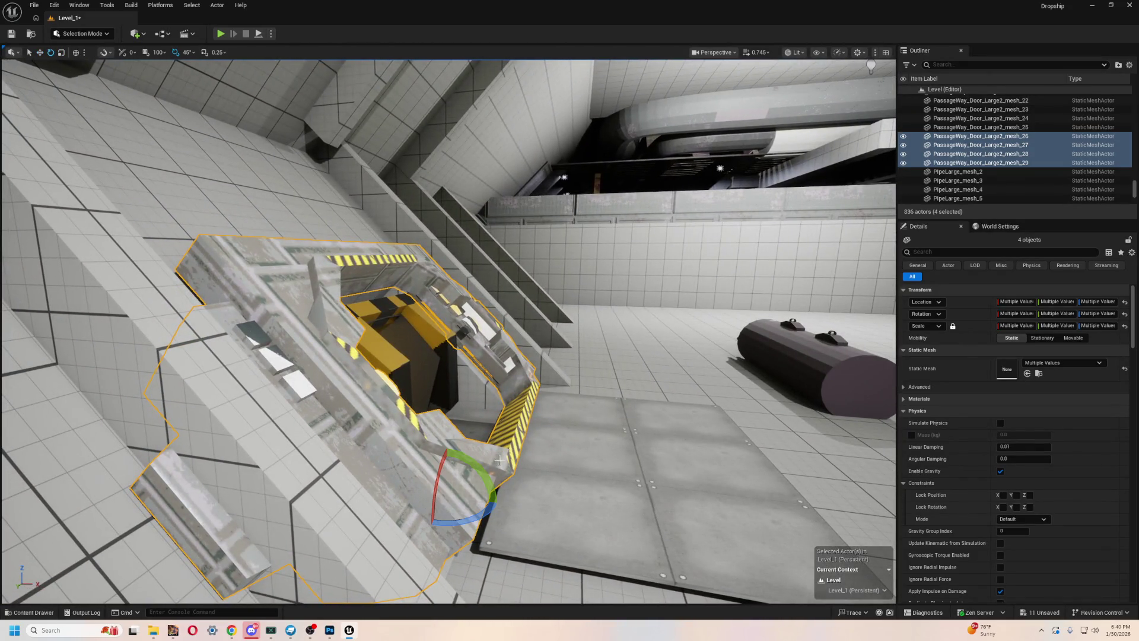
pyautogui.moveTo(500, 505)
pyautogui.mouseDown()
pyautogui.moveTo(483, 541)
pyautogui.moveTo(605, 532)
pyautogui.mouseUp()
# - Zoom in toward the door passage and start a play-test
pyautogui.scroll(8, 351, 171)
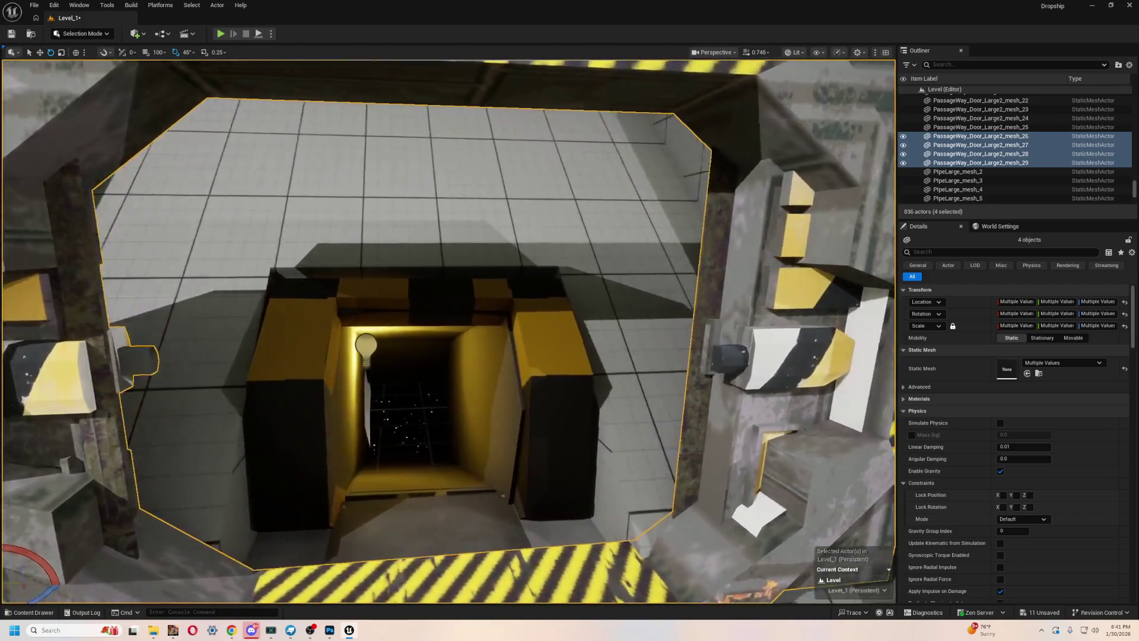
pyautogui.scroll(3, 352, 172)
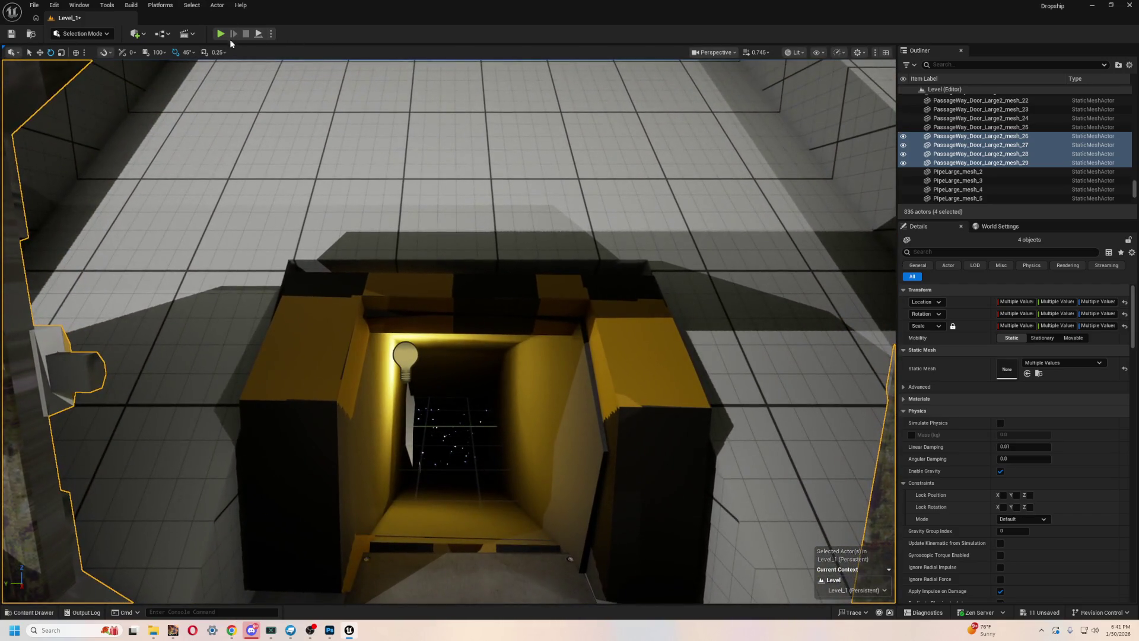
pyautogui.click(221, 34)
# - Walk into the yellow corridor through the rotated hatch, then stop the play-test
pyautogui.click(398, 259)
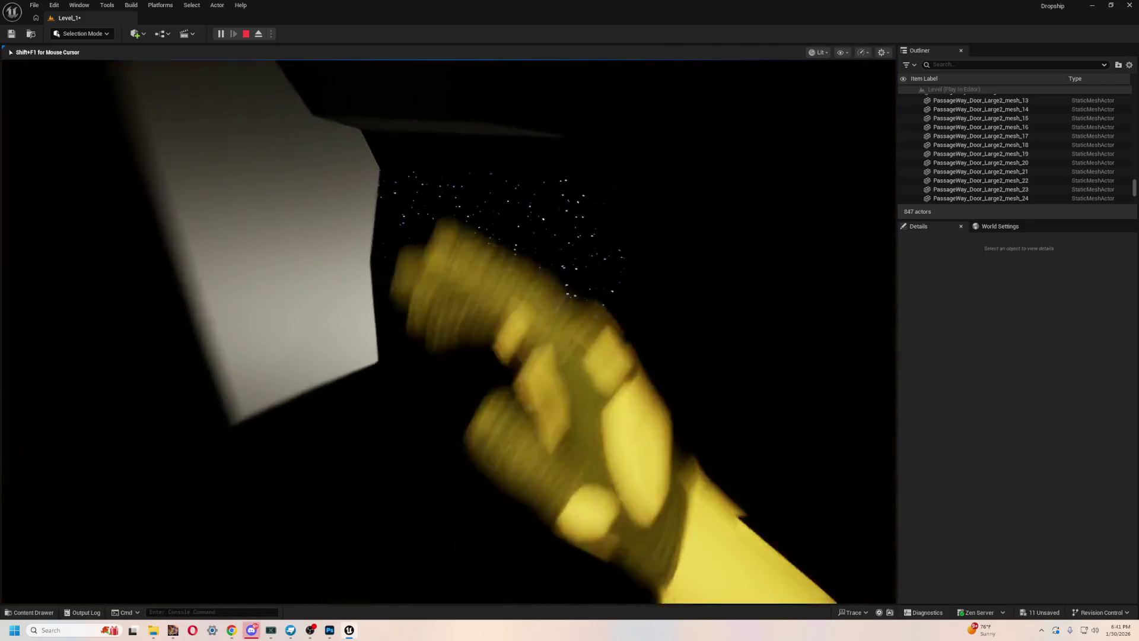
pyautogui.press('Escape')
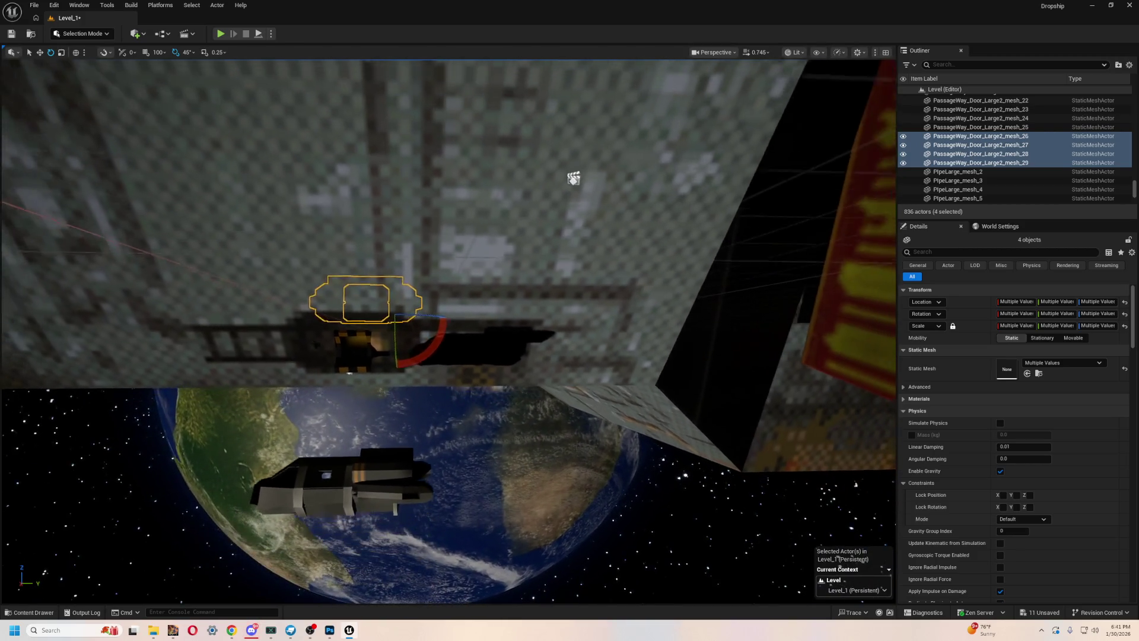
# - Fly back over the hull, toward the ARM ENDURANCE cargo panels, then through the door frame
pyautogui.press('w')
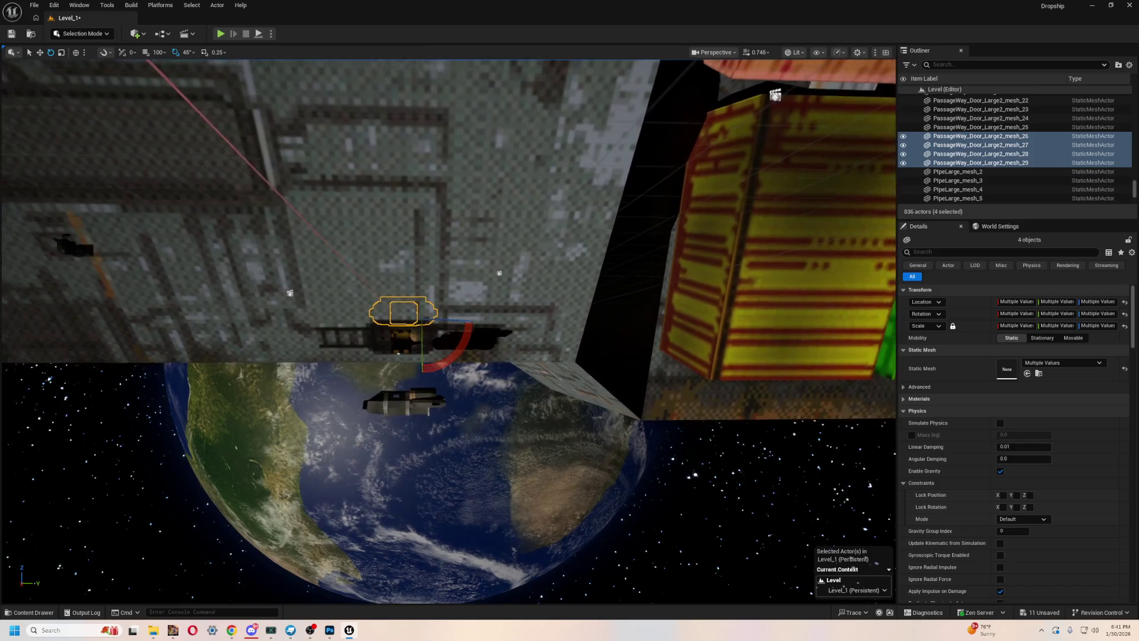
pyautogui.press('s')
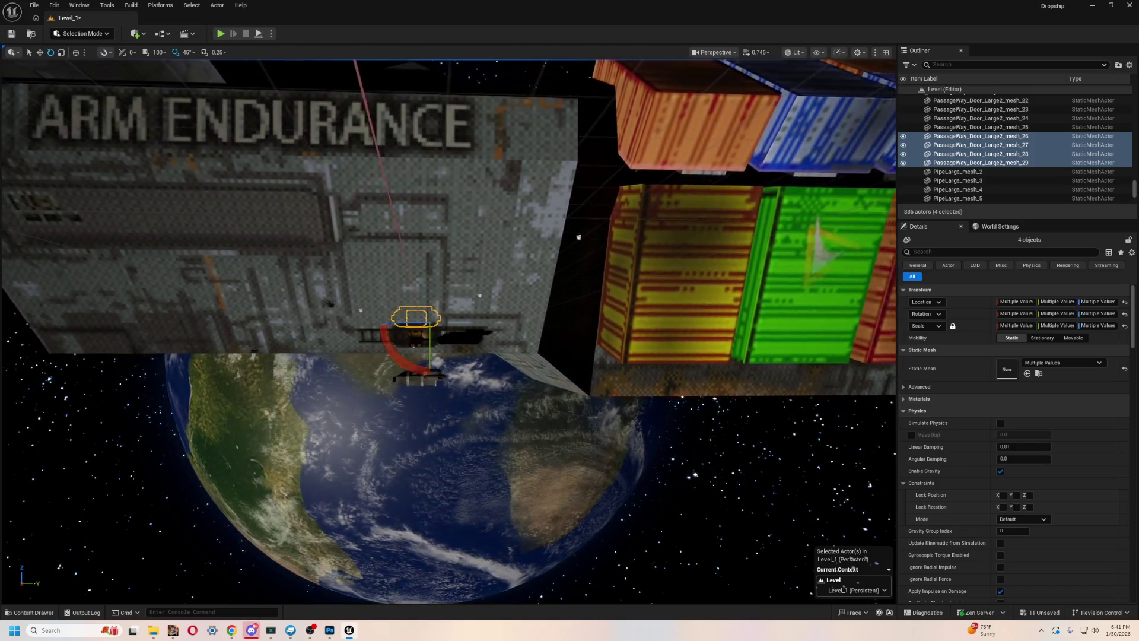
pyautogui.press('s')
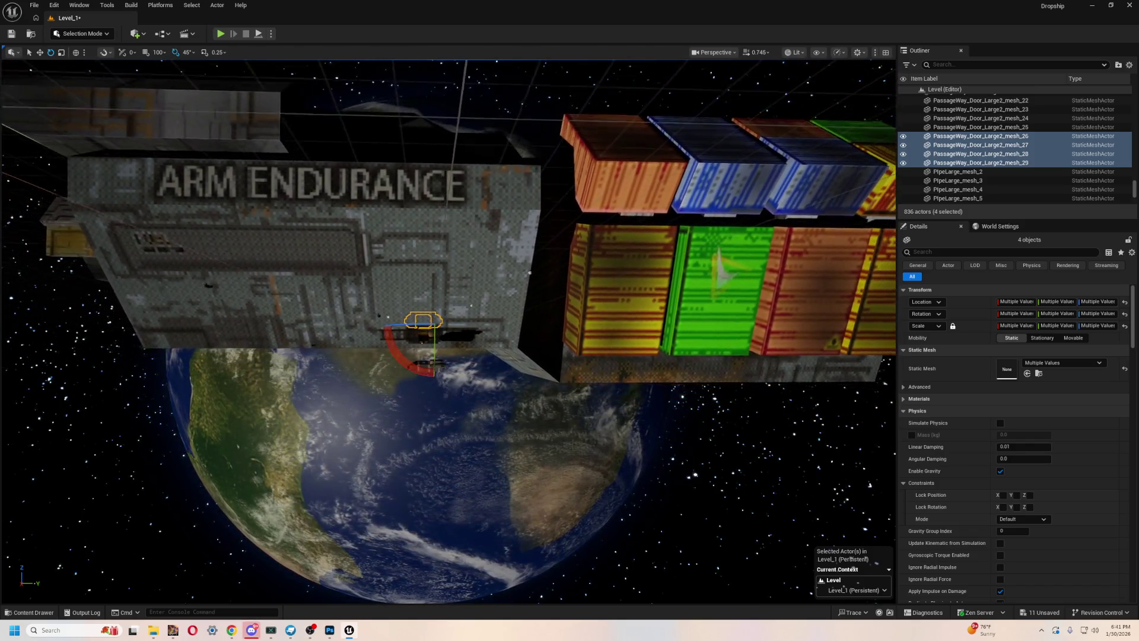
pyautogui.press('w')
pyautogui.press('d')
pyautogui.press('w')
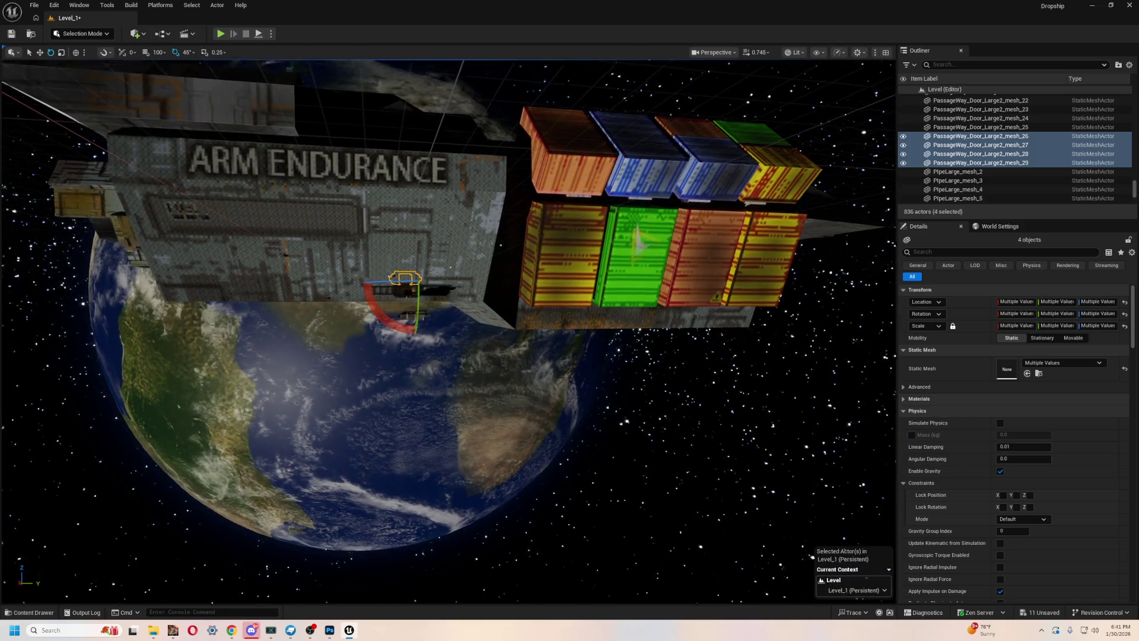
pyautogui.press('w')
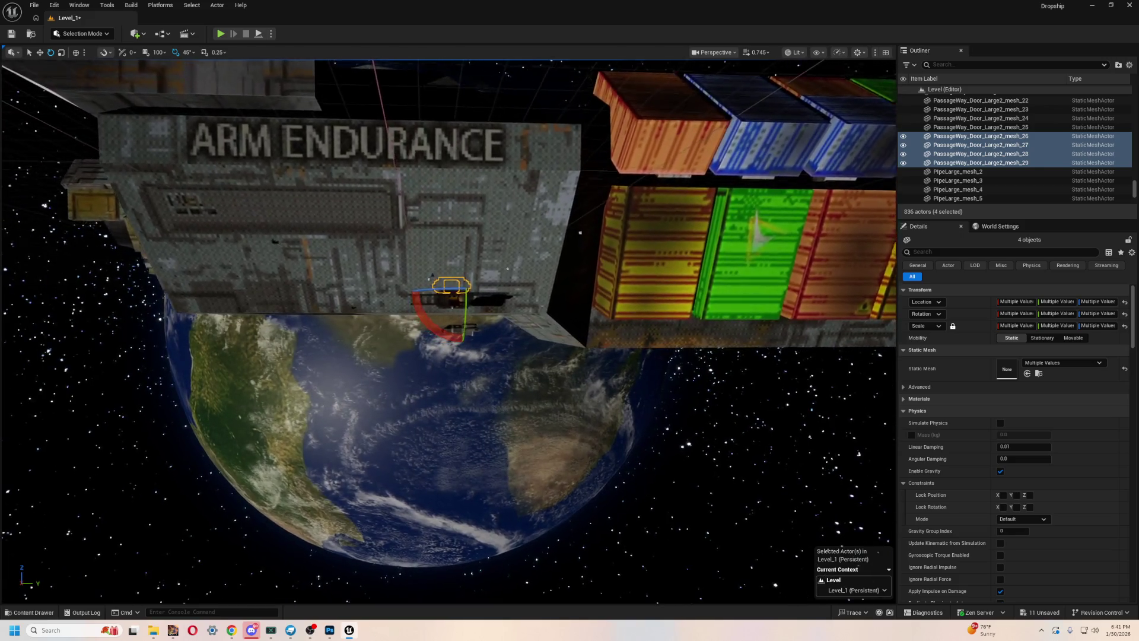
pyautogui.press('w')
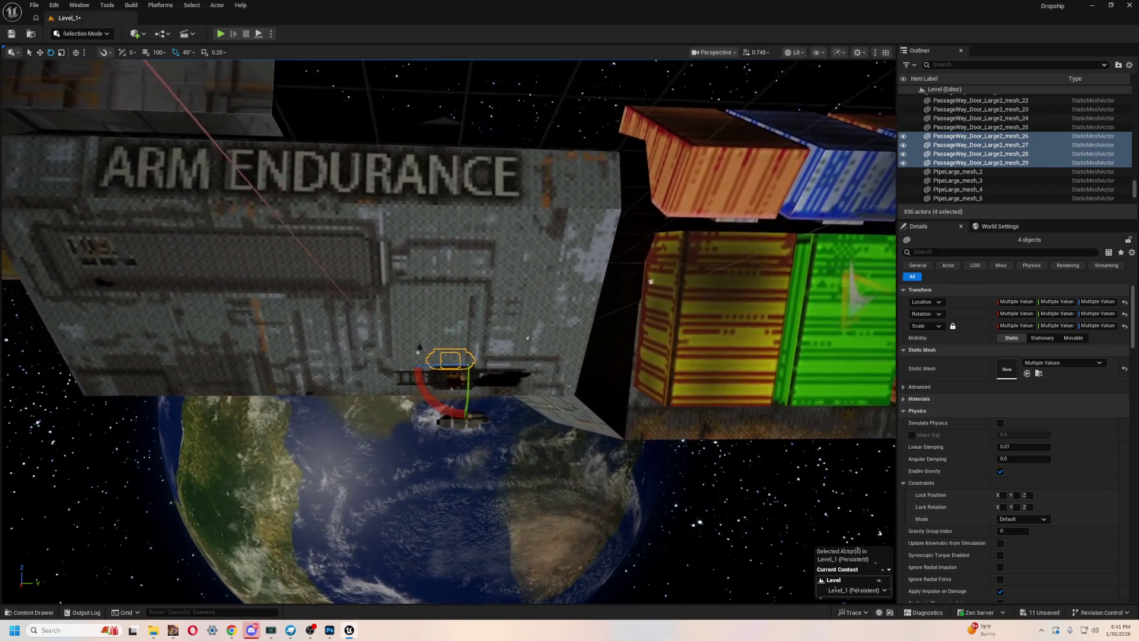
pyautogui.press('w')
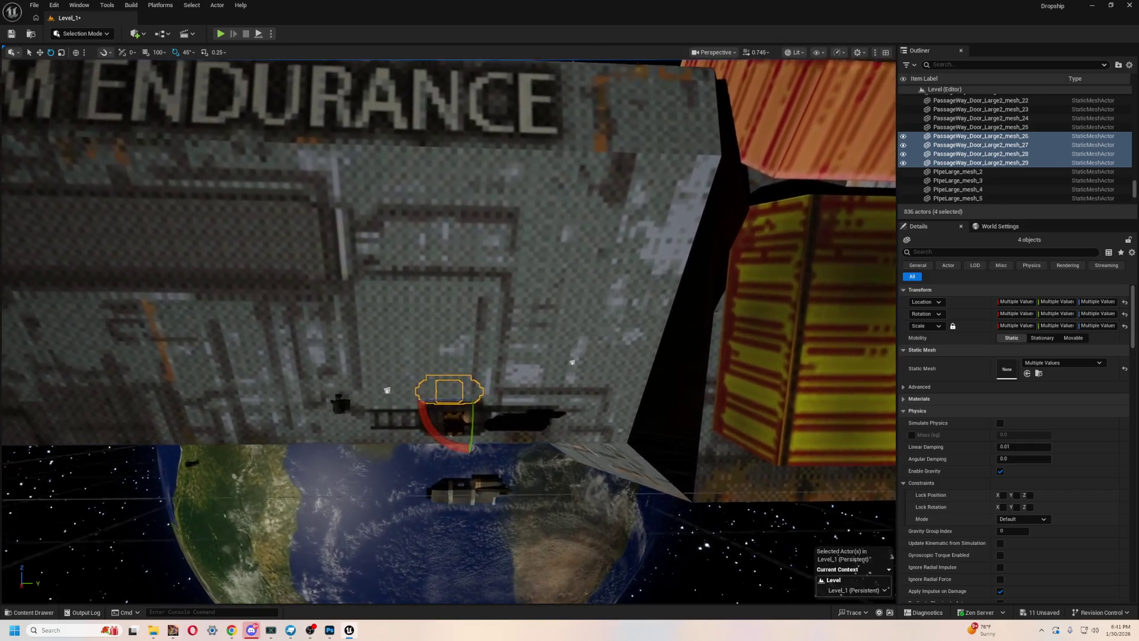
pyautogui.press('w')
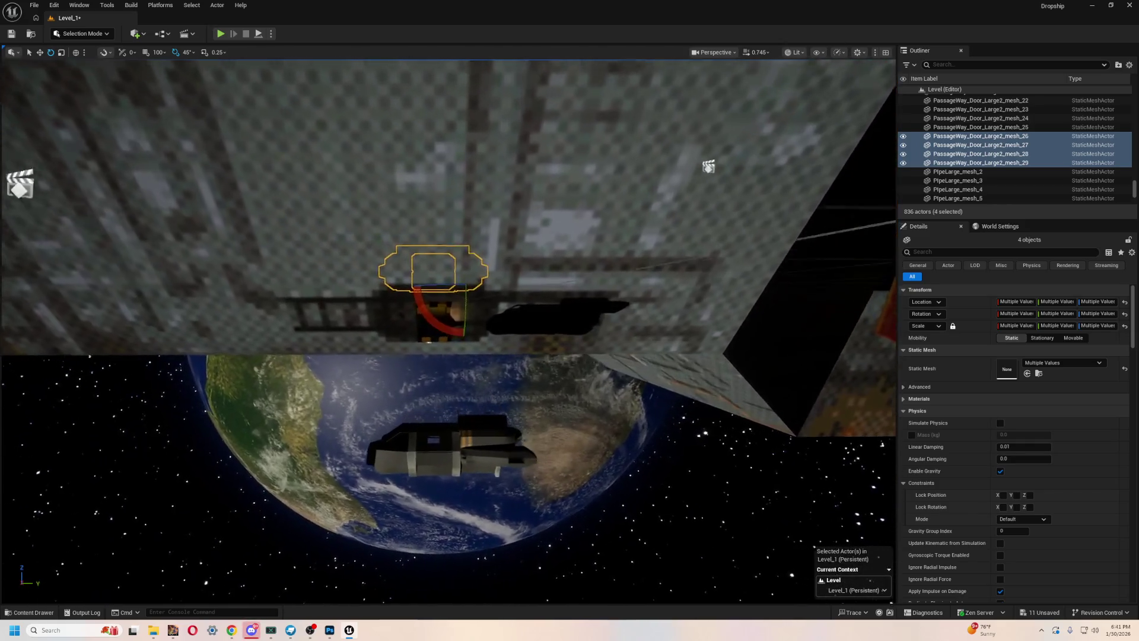
pyautogui.press('w')
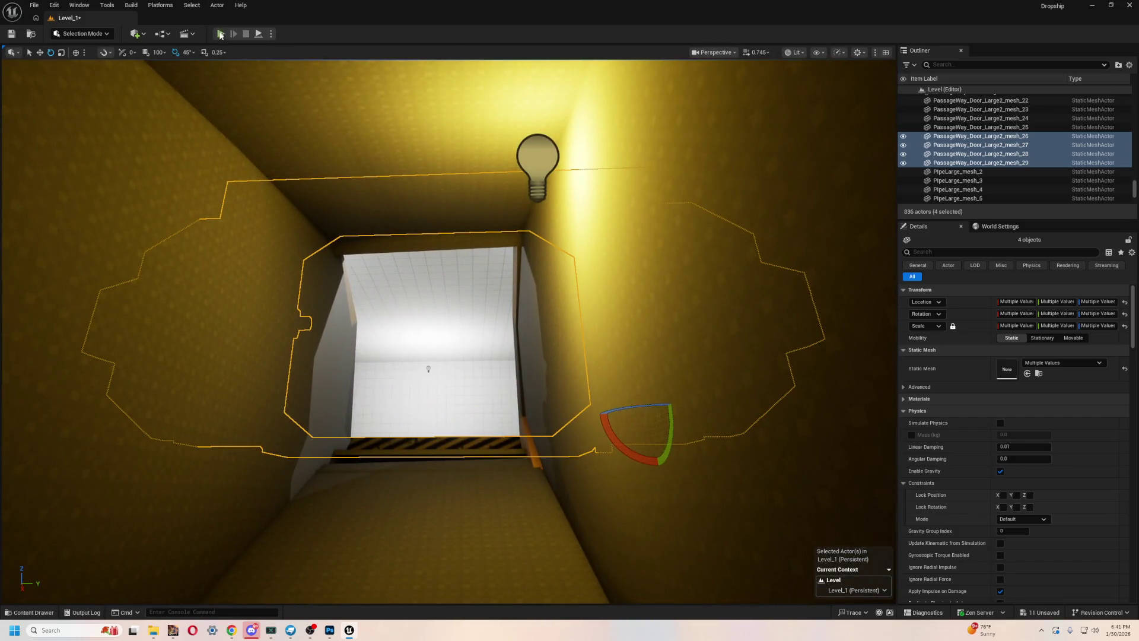
# - Play-test walking into the yellow passage doorway, then stop and frame the door pieces
pyautogui.click(221, 34)
pyautogui.press('w')
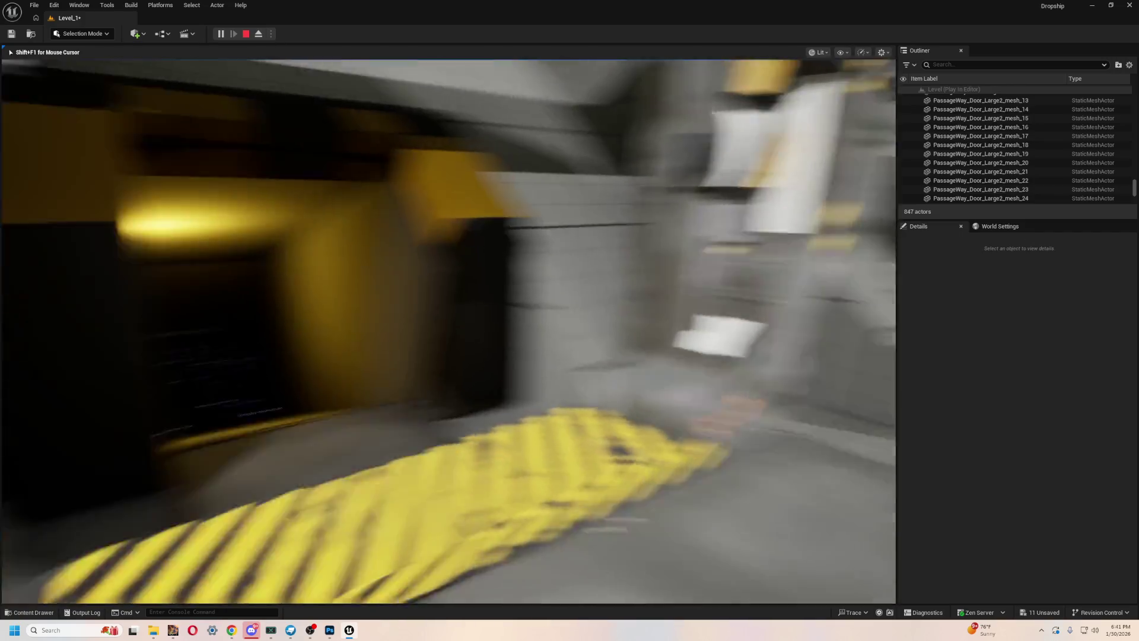
pyautogui.press('Escape')
pyautogui.press('f')
pyautogui.moveTo(357, 360)
pyautogui.mouseDown()
pyautogui.moveTo(367, 333)
pyautogui.moveTo(357, 360)
pyautogui.mouseUp()
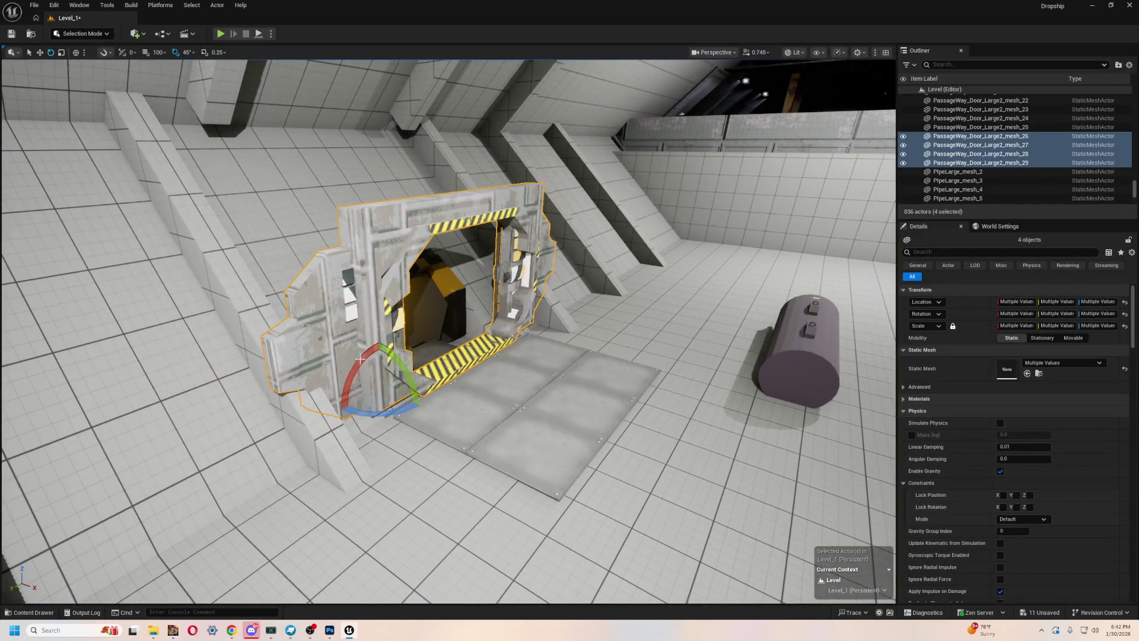
# - Undo the door frame's last rotation and nudge the door pieces slightly along X
pyautogui.hotkey('ctrl', 'z')
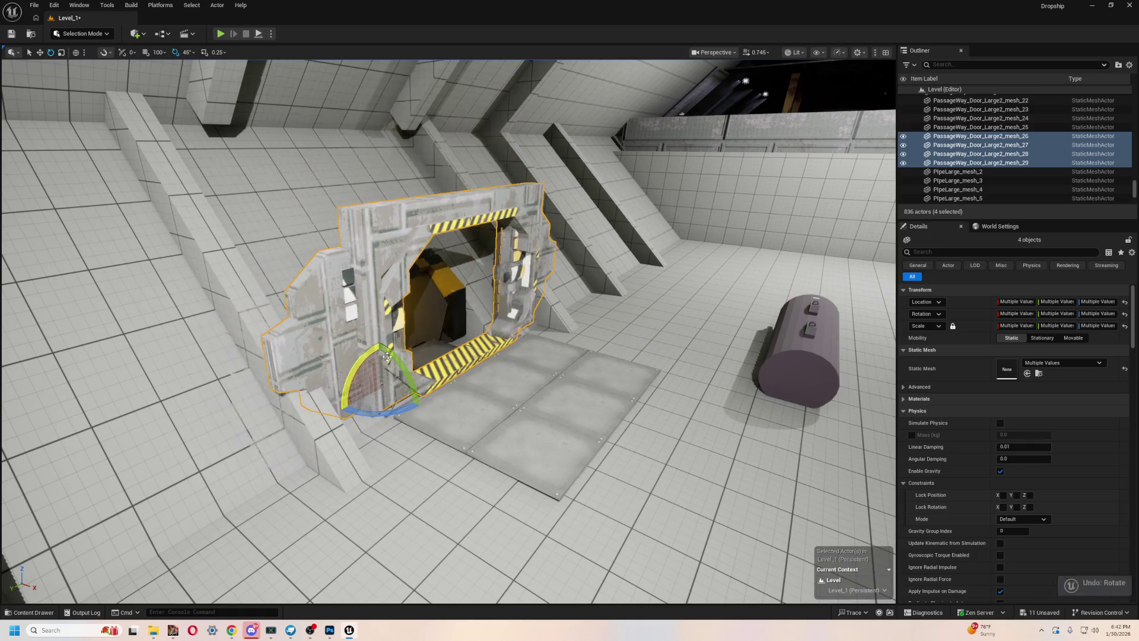
pyautogui.moveTo(480, 377)
pyautogui.mouseDown()
pyautogui.moveTo(478, 365)
pyautogui.moveTo(413, 394)
pyautogui.mouseUp()
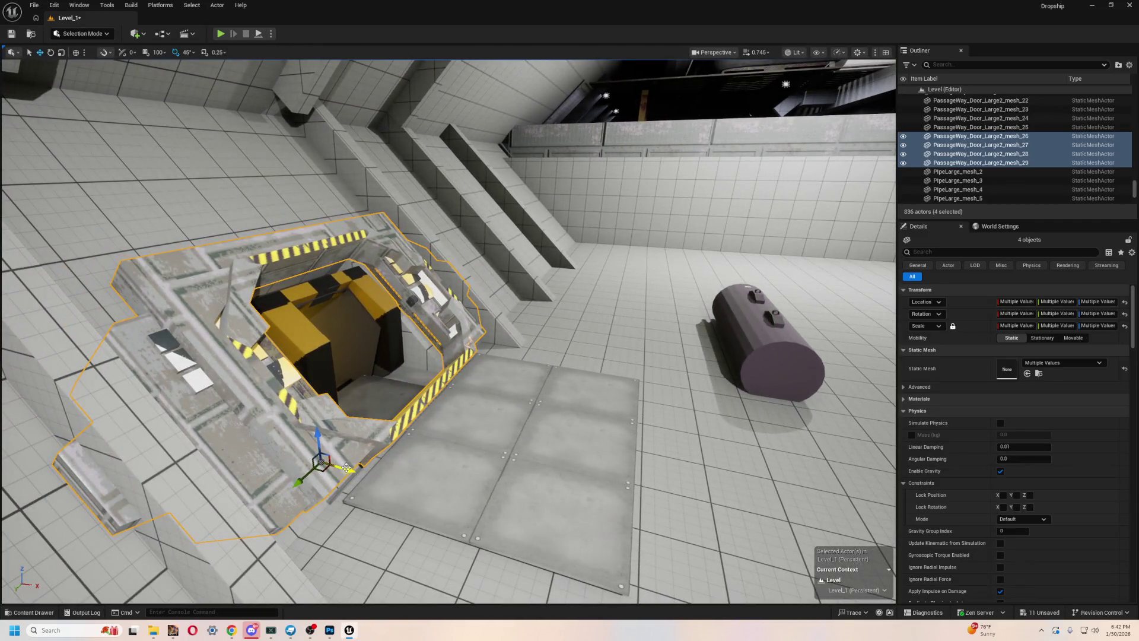
pyautogui.moveTo(353, 468); pyautogui.dragTo(356, 470)
pyautogui.moveTo(439, 403)
pyautogui.mouseDown()
pyautogui.moveTo(414, 380)
pyautogui.moveTo(599, 375)
pyautogui.moveTo(595, 339)
pyautogui.mouseUp()
# - Raise three floor plates and shift them along X toward the doorway
pyautogui.click(598, 375)
pyautogui.moveTo(606, 382); pyautogui.dragTo(616, 388)
pyautogui.press('f')
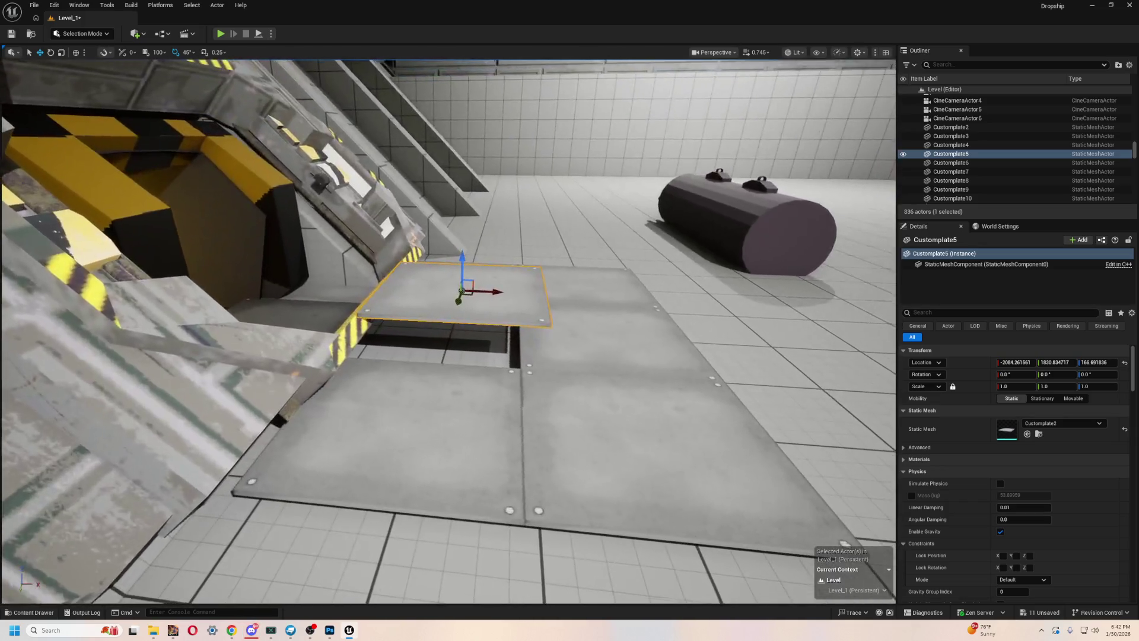
pyautogui.hotkey('ctrl', 'z')
pyautogui.click(458, 441)
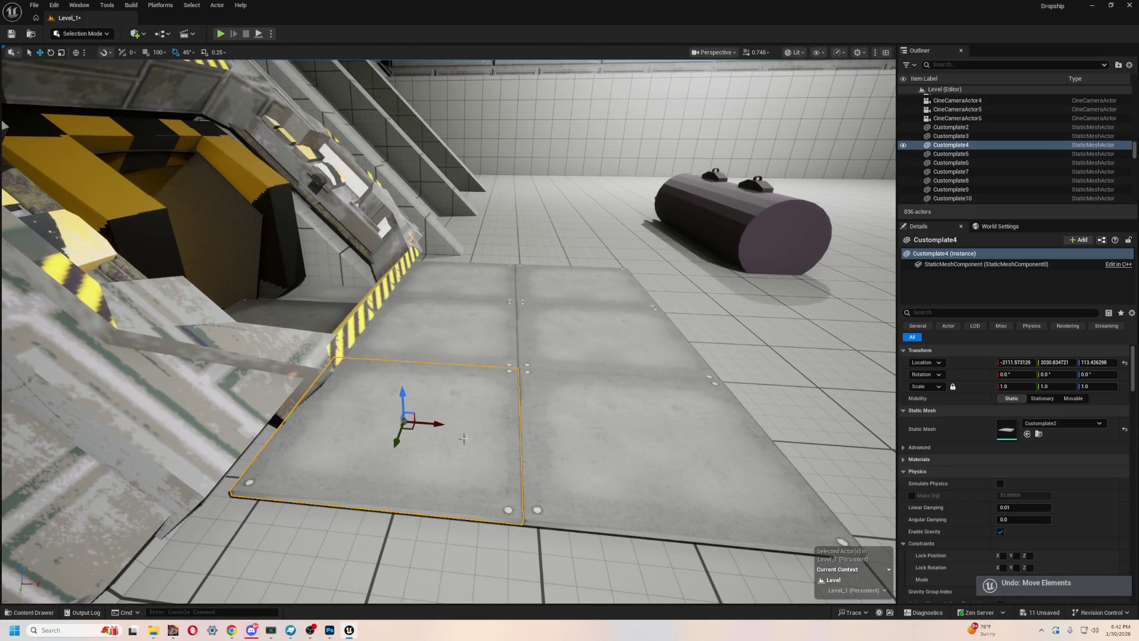
pyautogui.keyDown('ctrl'); pyautogui.click(474, 280); pyautogui.keyUp('ctrl')
pyautogui.moveTo(458, 242); pyautogui.dragTo(465, 211)
pyautogui.moveTo(485, 253); pyautogui.dragTo(525, 306)
# - Select Customplate10 and two more floor plates, then start a play-test
pyautogui.click(356, 344)
pyautogui.keyDown('ctrl'); pyautogui.click(528, 311); pyautogui.keyUp('ctrl')
pyautogui.keyDown('ctrl'); pyautogui.click(676, 318); pyautogui.keyUp('ctrl')
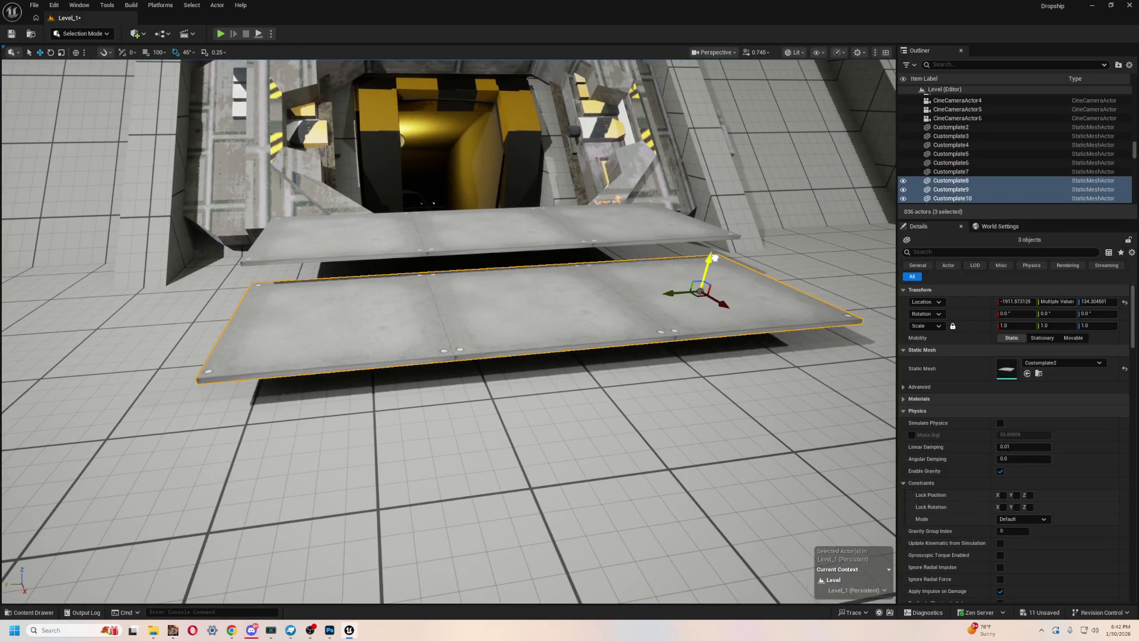
pyautogui.click(219, 34)
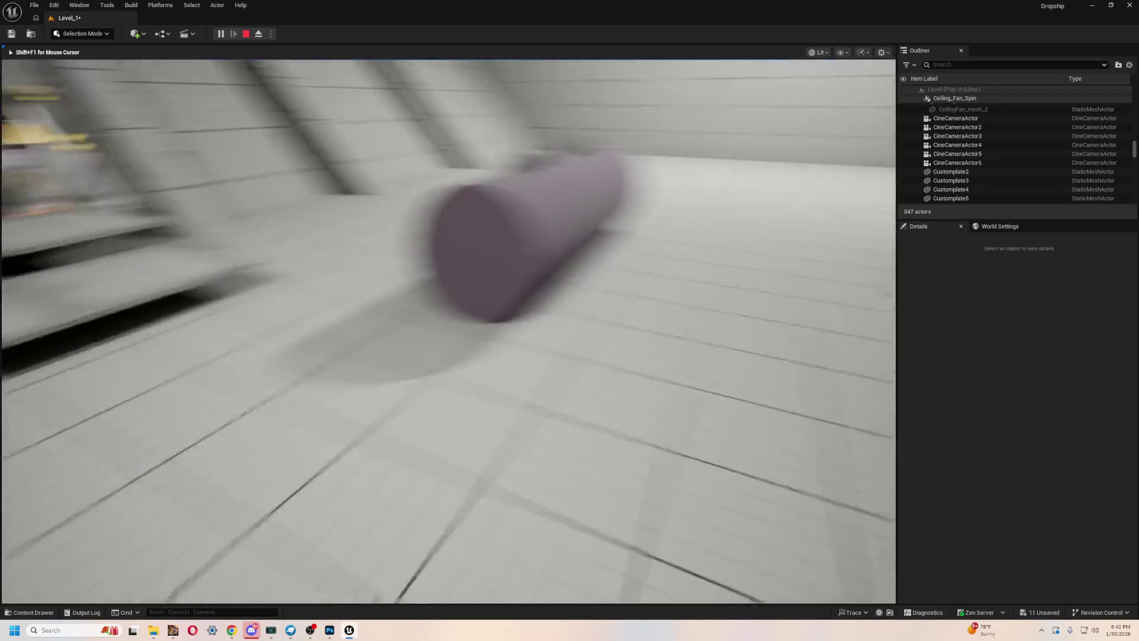
# - Walk around the raised plates and door in the play-test, then stop it
pyautogui.press('Escape')
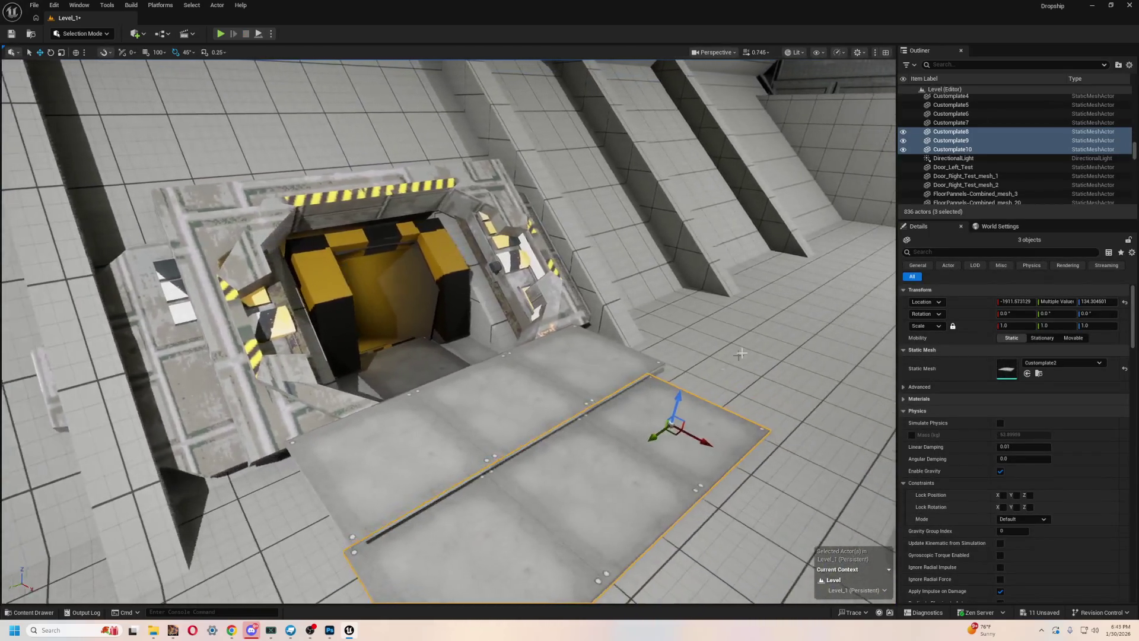
# - Select door pieces PassageWay_Door_Large2_mesh_26–29, view them up close, then start a play-test
pyautogui.click(515, 284)
pyautogui.click(981, 162)
pyautogui.scroll(2, 981, 163)
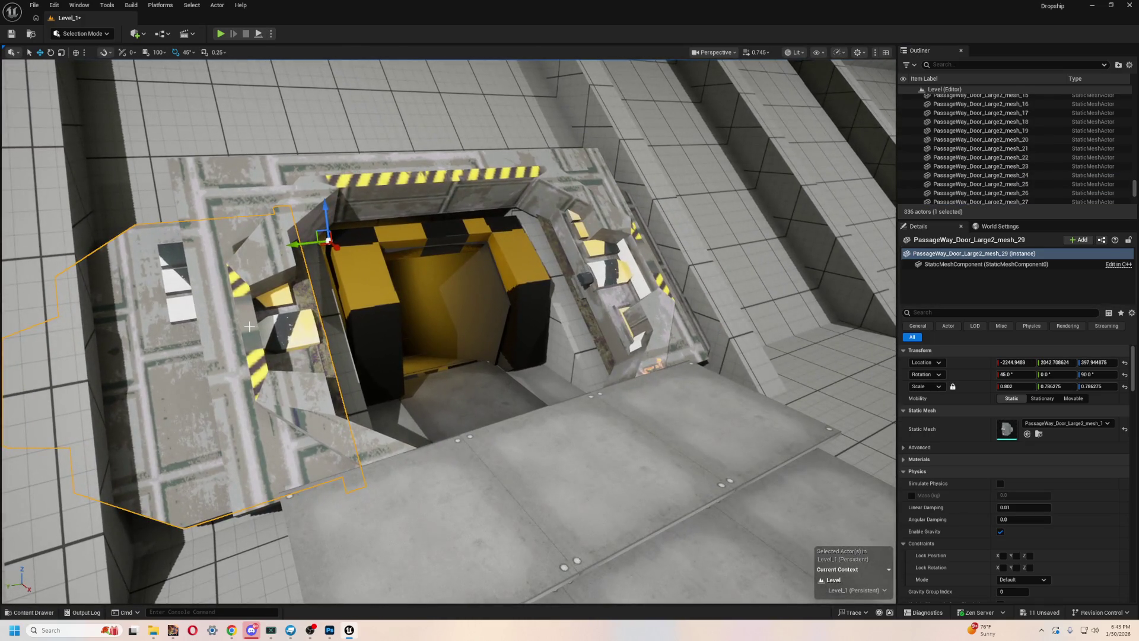
pyautogui.keyDown('ctrl'); pyautogui.click(424, 177); pyautogui.keyUp('ctrl')
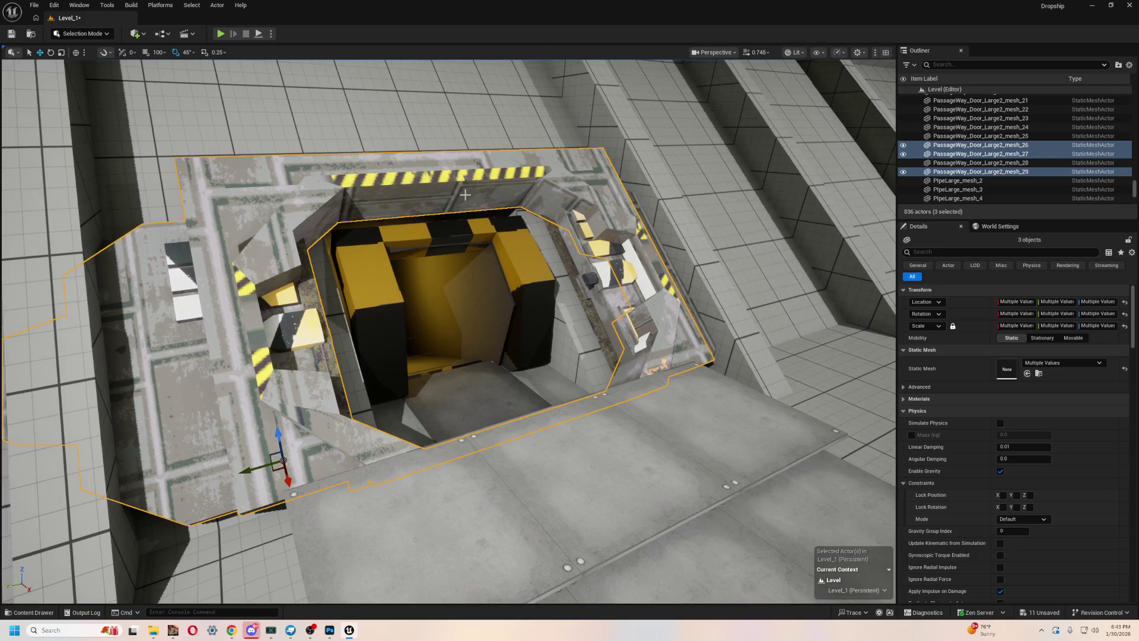
pyautogui.keyDown('ctrl'); pyautogui.click(605, 297); pyautogui.keyUp('ctrl')
pyautogui.press('f')
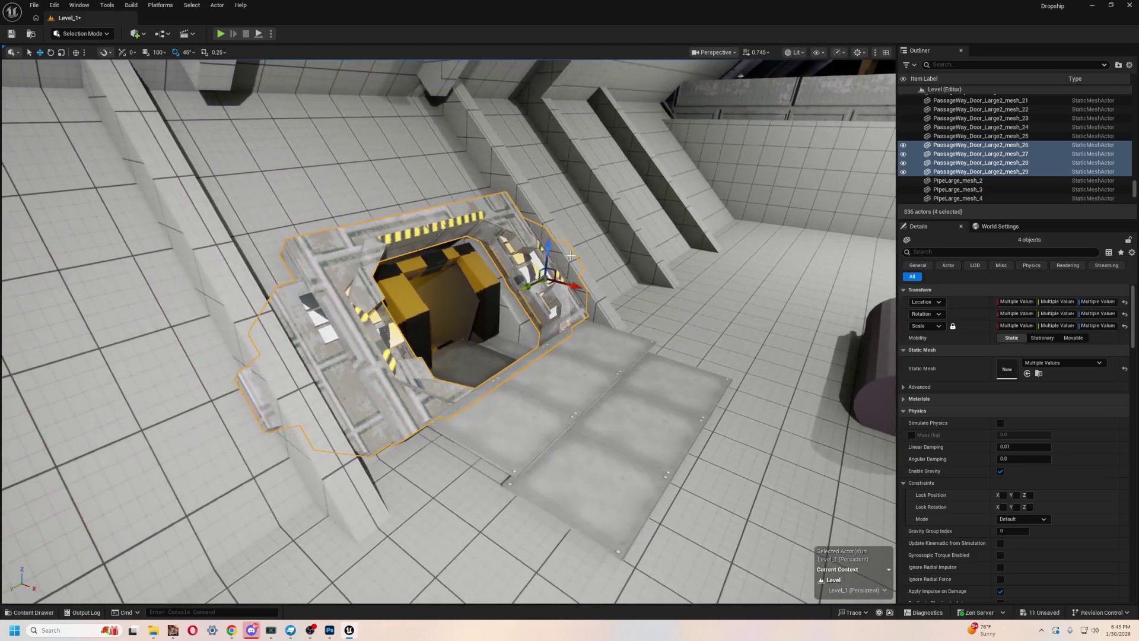
pyautogui.moveTo(548, 260)
pyautogui.mouseDown()
pyautogui.moveTo(427, 267)
pyautogui.moveTo(449, 231)
pyautogui.mouseUp()
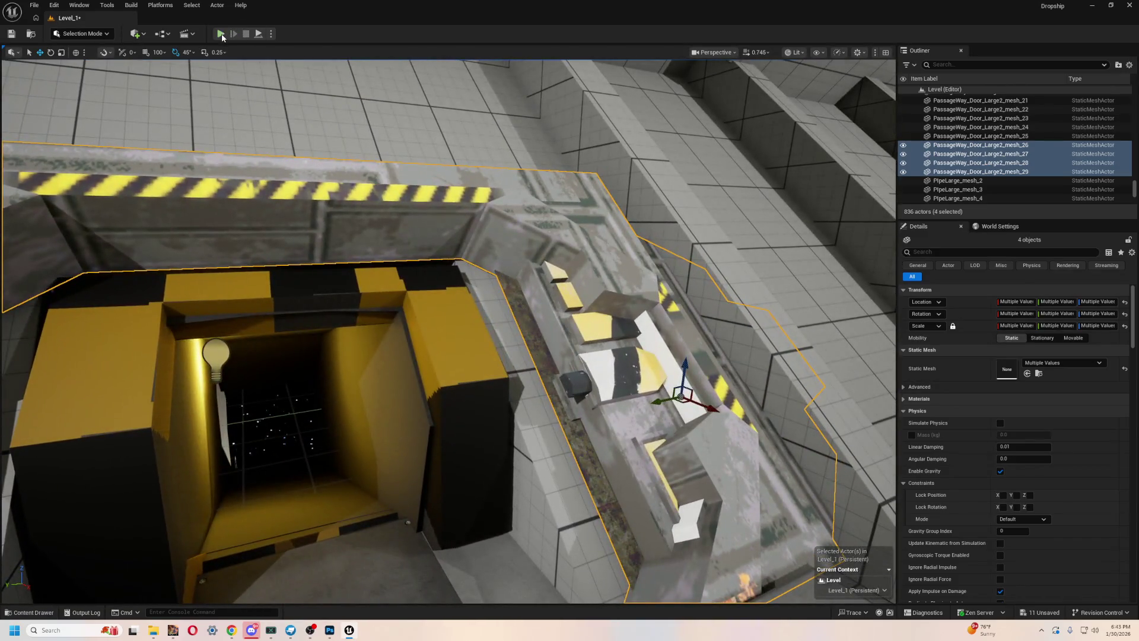
pyautogui.click(220, 34)
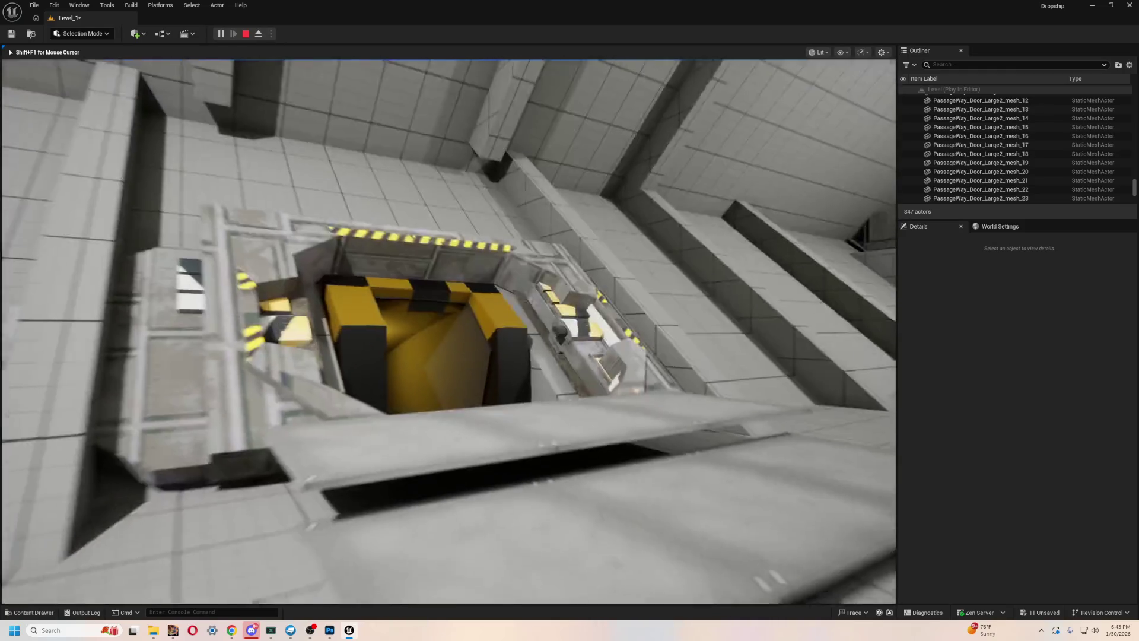
# - End the play-test, undo four changes back to the earlier plate layout, and select door mesh_26
pyautogui.press('Escape')
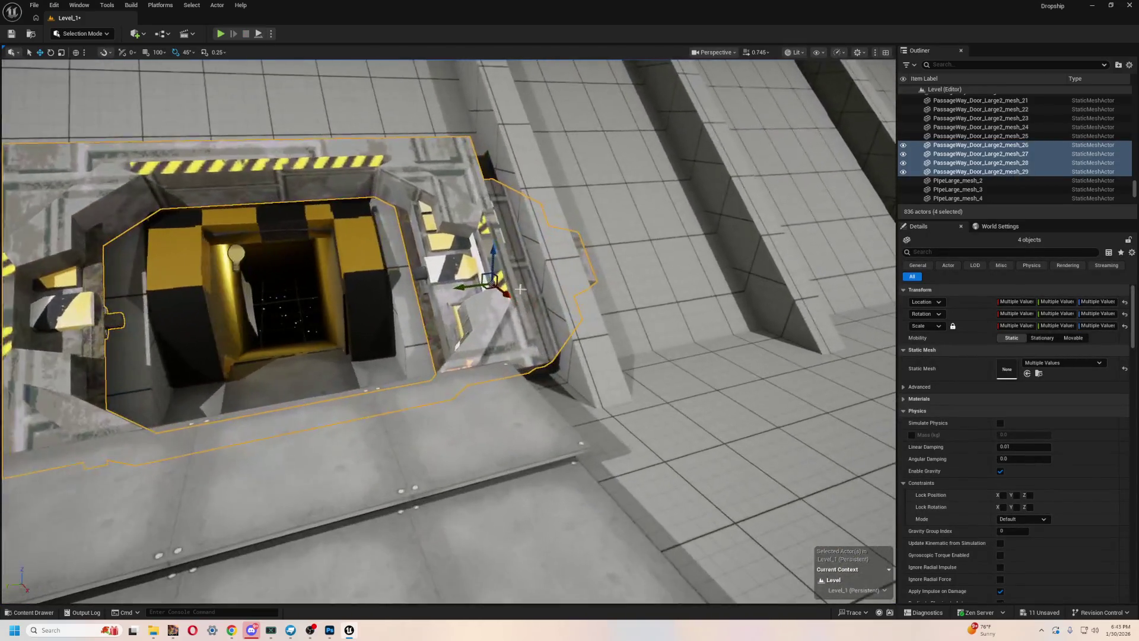
pyautogui.hotkey('ctrl', 'z')
pyautogui.hotkey('ctrl', 'z')
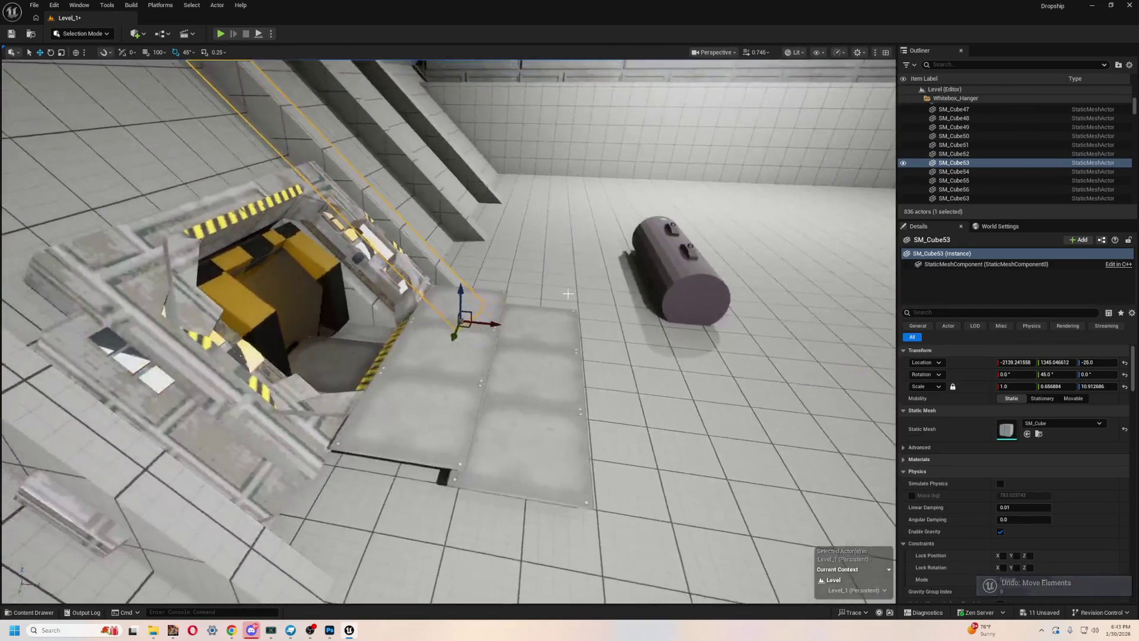
pyautogui.hotkey('ctrl', 'z')
pyautogui.hotkey('ctrl', 'z')
pyautogui.hotkey('ctrl', 'z')
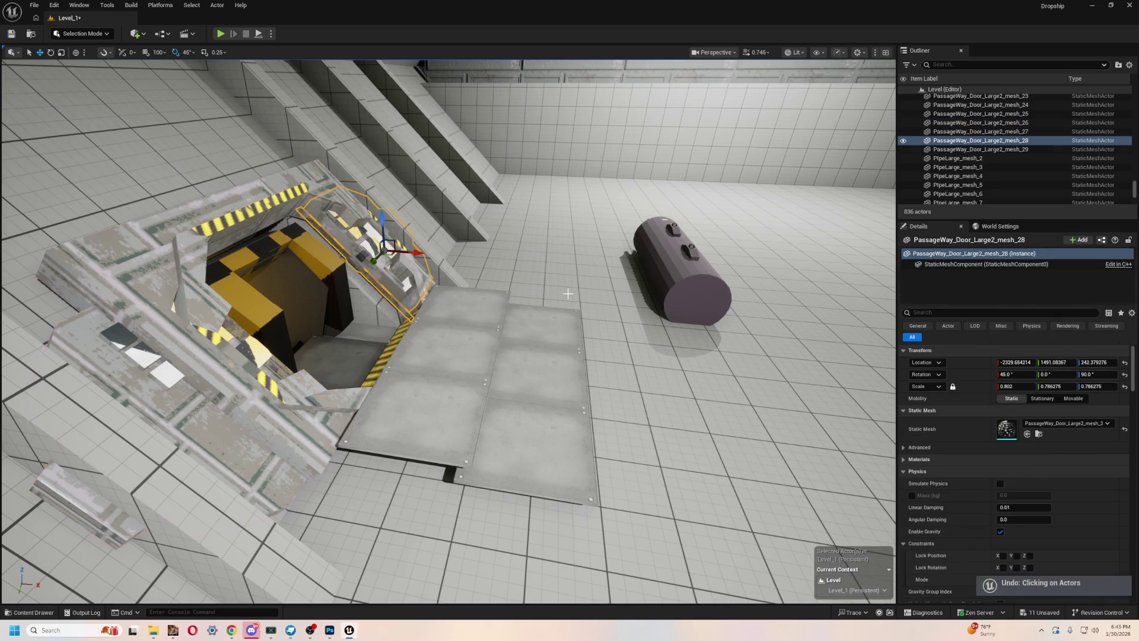
pyautogui.hotkey('ctrl', 'z')
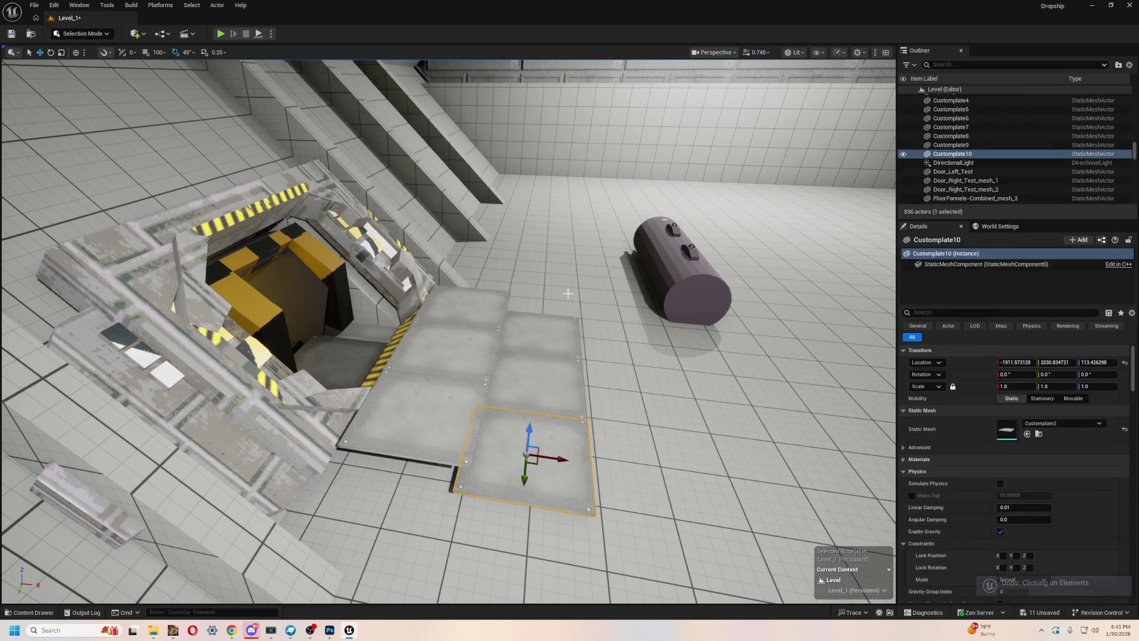
pyautogui.hotkey('ctrl', 'z')
pyautogui.hotkey('ctrl', 'z')
pyautogui.hotkey('ctrl', 'z')
pyautogui.hotkey('ctrl', 'z')
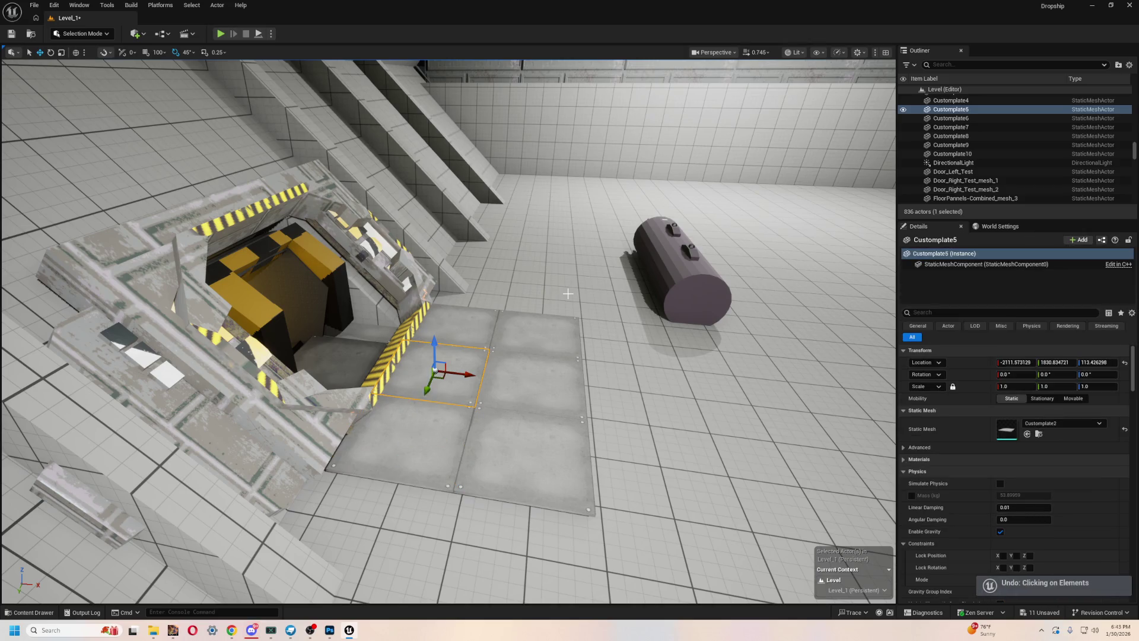
pyautogui.press('f')
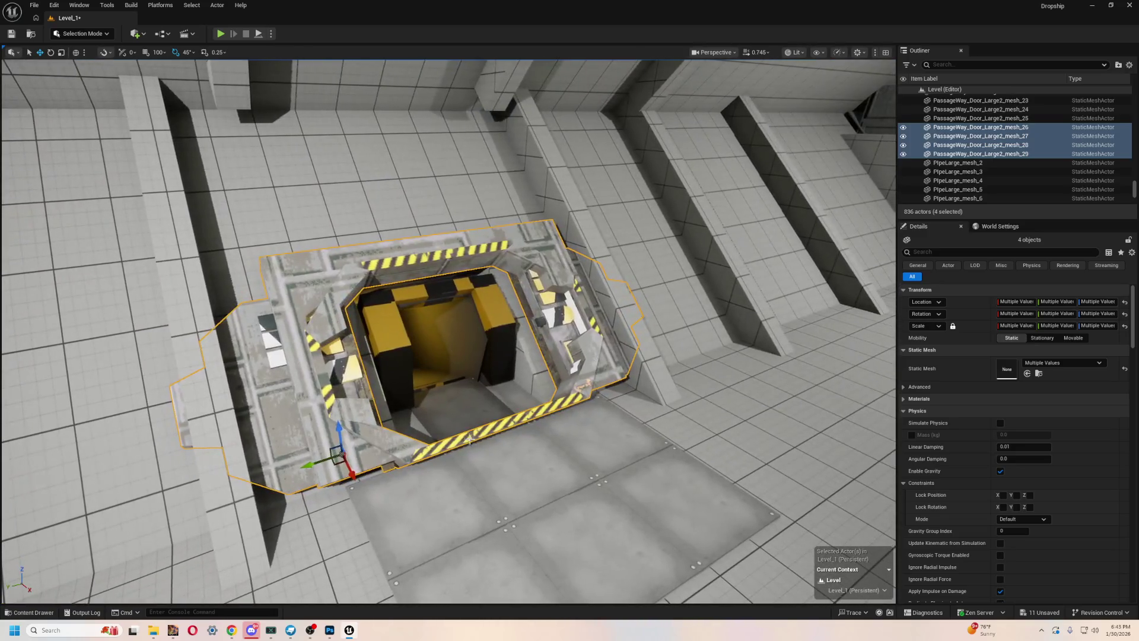
pyautogui.click(490, 427)
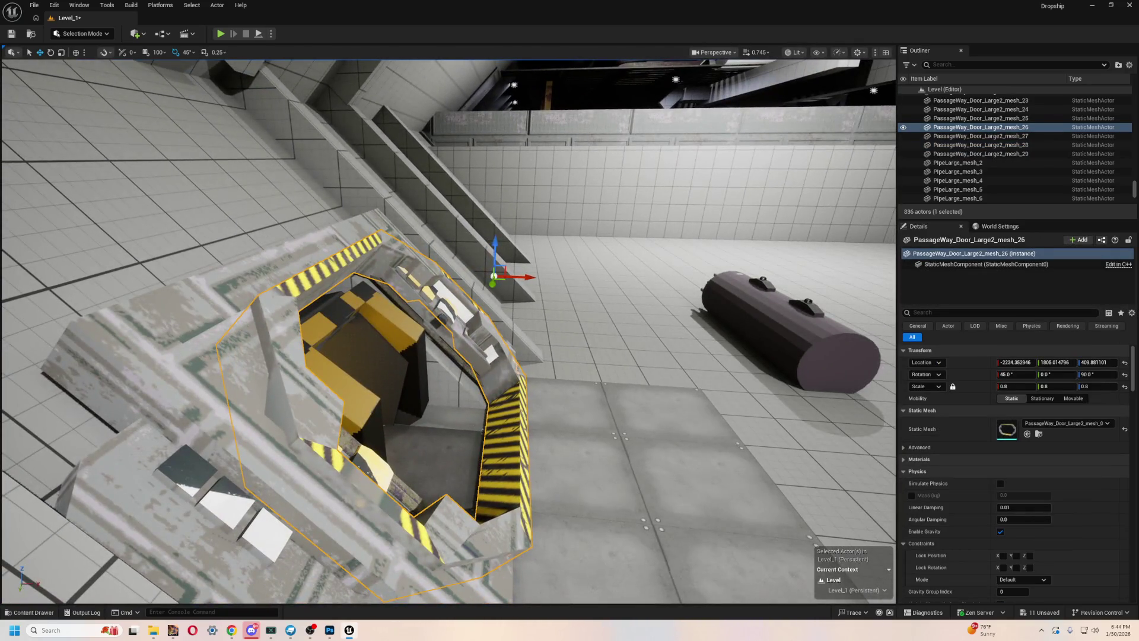
# - Rotate door meshes 26, 29 and 27 to about -7°, then start a play-test
pyautogui.moveTo(493, 308); pyautogui.dragTo(509, 300)
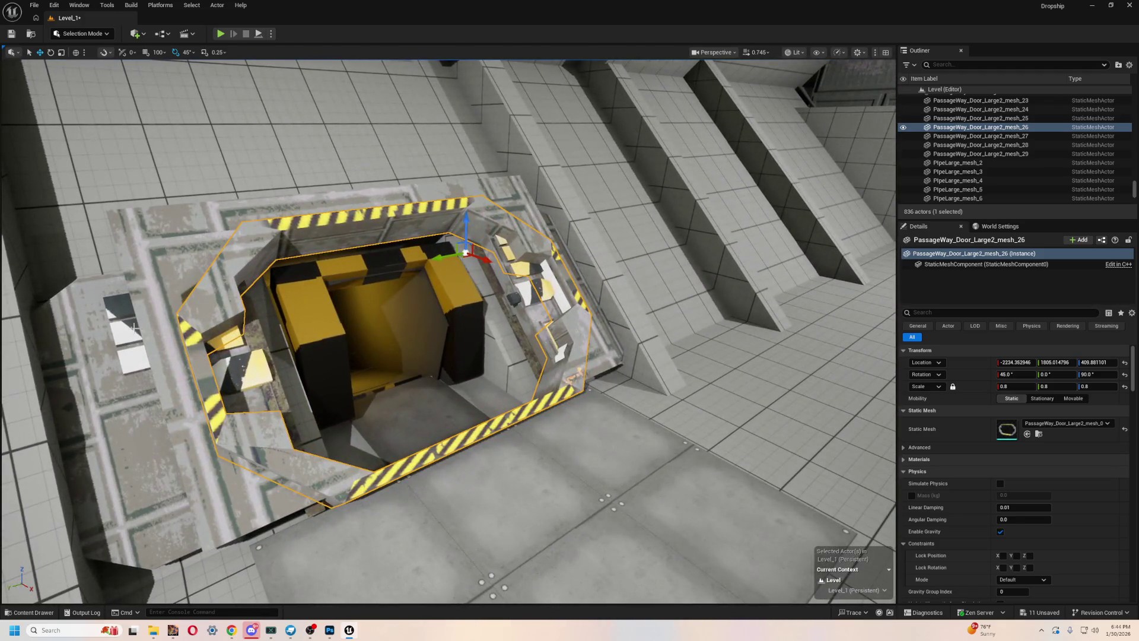
pyautogui.keyDown('ctrl'); pyautogui.click(705, 380); pyautogui.keyUp('ctrl')
pyautogui.keyDown('ctrl'); pyautogui.click(604, 355); pyautogui.keyUp('ctrl')
pyautogui.press('e')
pyautogui.moveTo(239, 267); pyautogui.dragTo(273, 279)
pyautogui.moveTo(119, 77); pyautogui.dragTo(97, 74)
pyautogui.moveTo(176, 59); pyautogui.dragTo(160, 61)
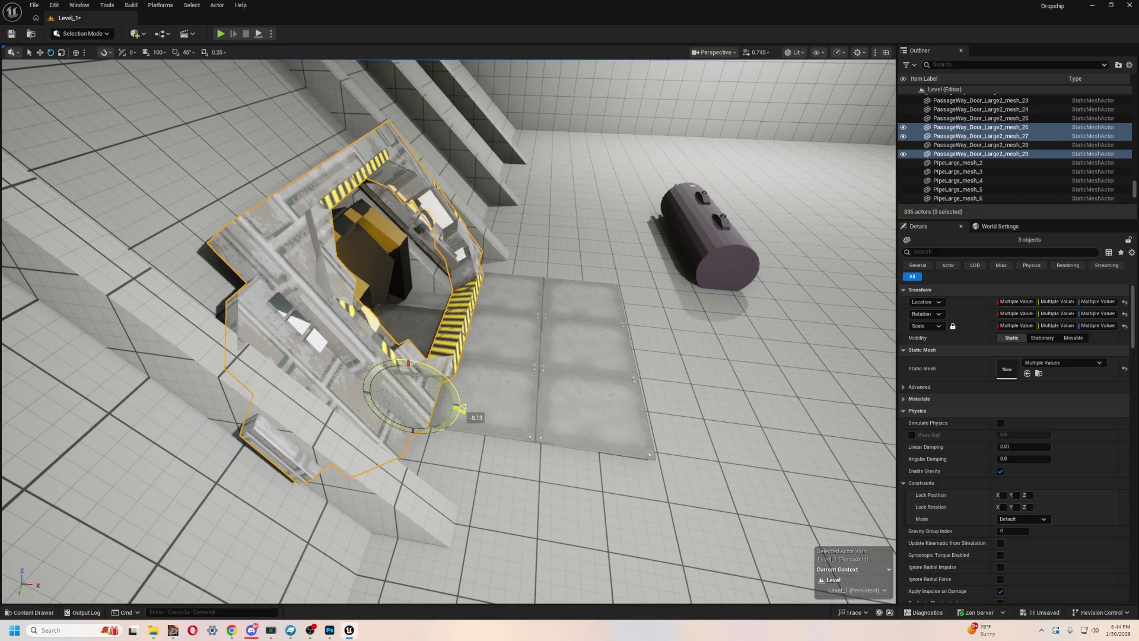
pyautogui.moveTo(462, 408); pyautogui.dragTo(462, 407)
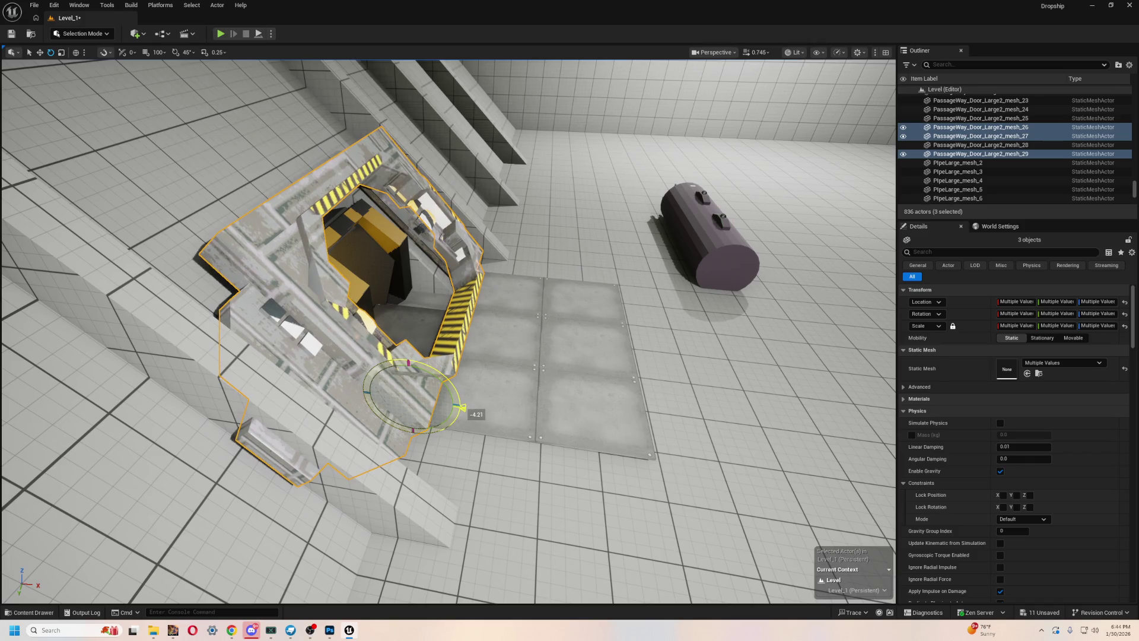
pyautogui.moveTo(463, 408); pyautogui.dragTo(462, 409)
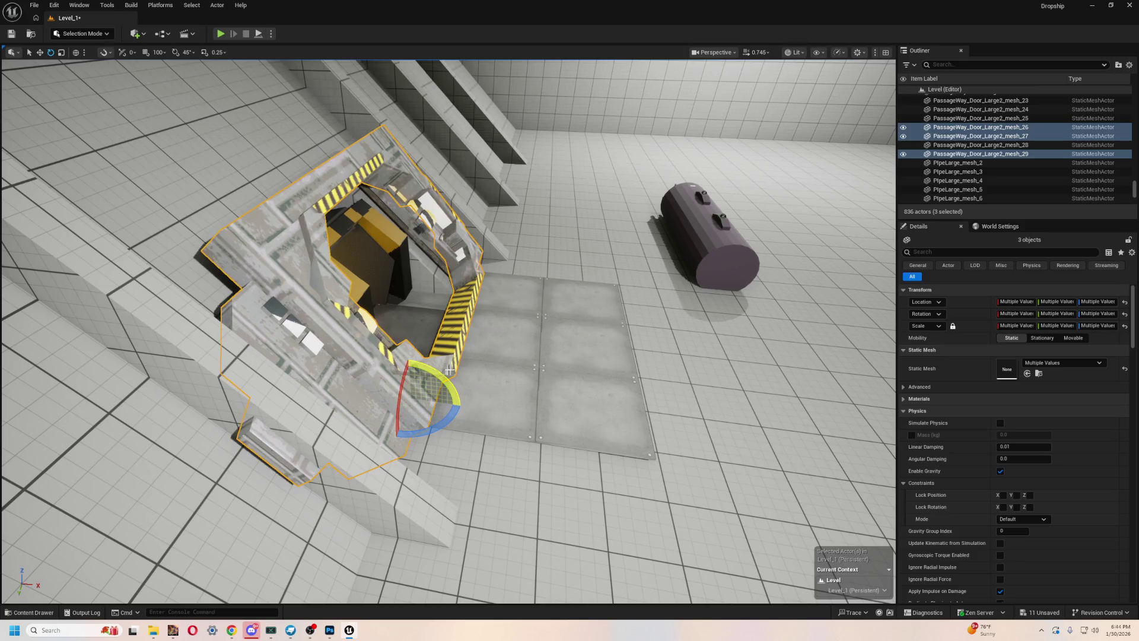
pyautogui.press('f')
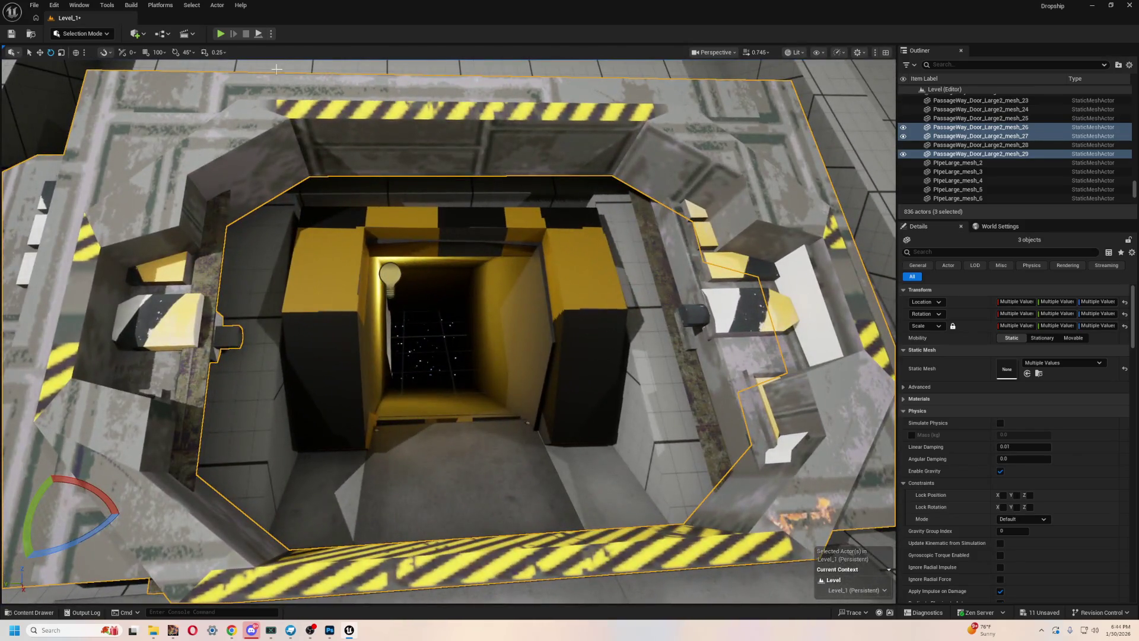
pyautogui.click(219, 34)
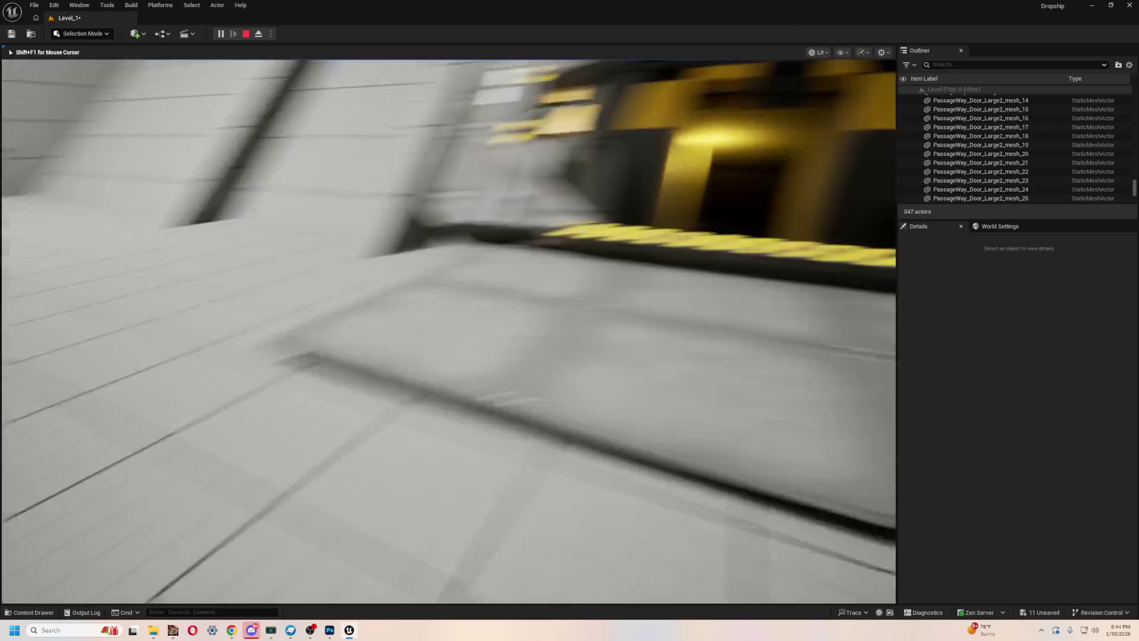
# - End the play-test, inspect the plates below the hatch, and run a quick Alt+P play-test
pyautogui.press('Escape')
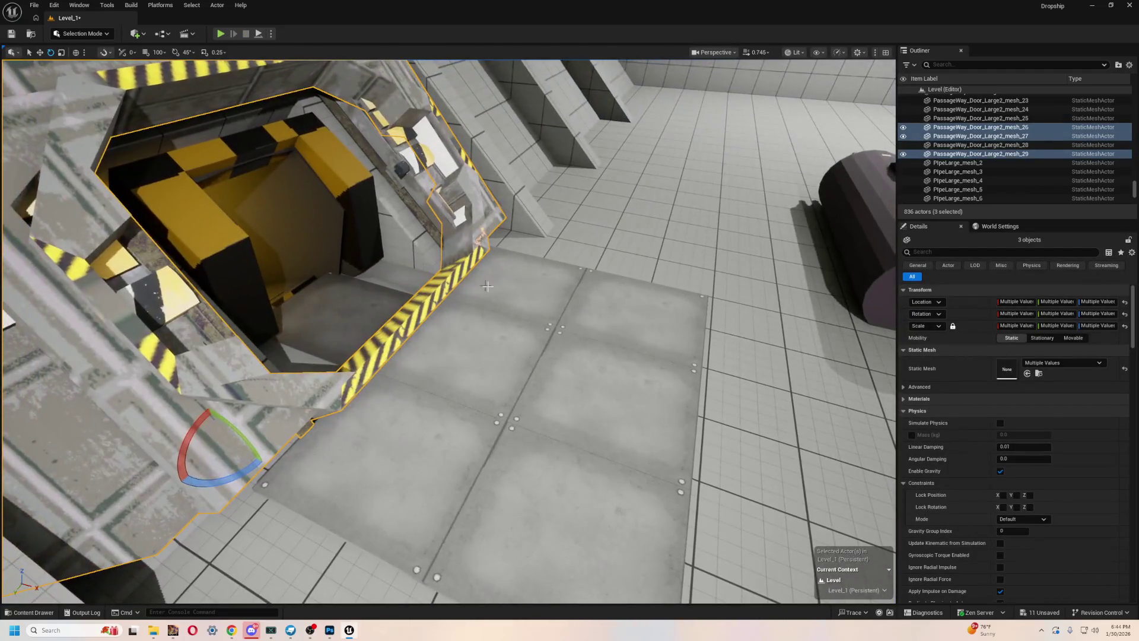
pyautogui.click(486, 286)
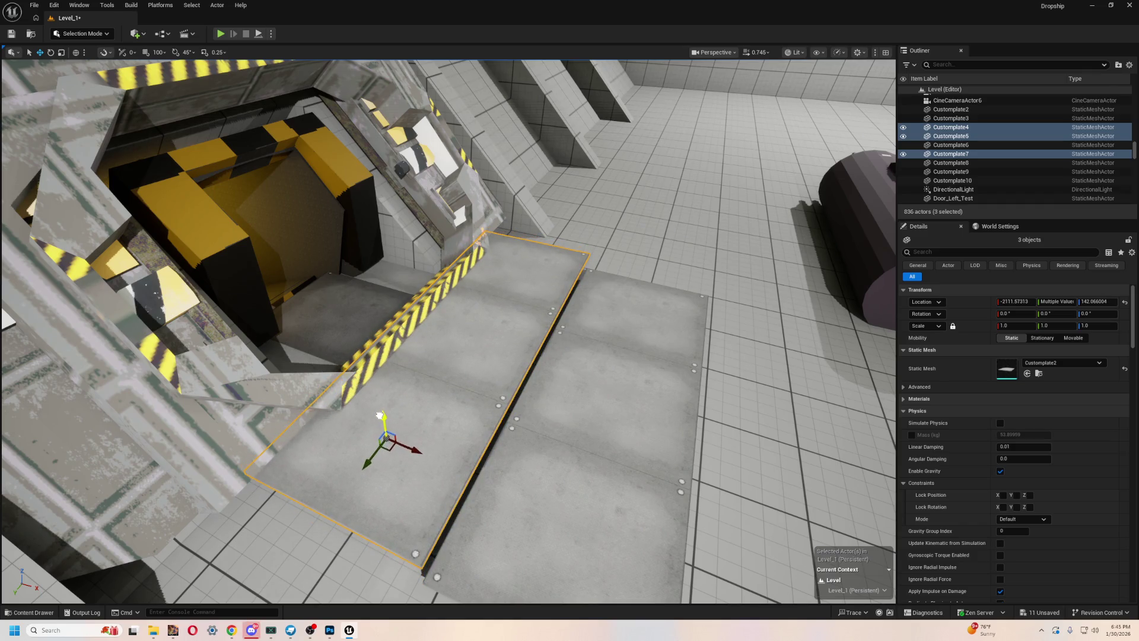
pyautogui.moveTo(380, 412)
pyautogui.mouseDown()
pyautogui.moveTo(302, 442)
pyautogui.moveTo(356, 409)
pyautogui.moveTo(446, 310)
pyautogui.moveTo(475, 314)
pyautogui.moveTo(483, 404)
pyautogui.moveTo(403, 332)
pyautogui.mouseUp()
pyautogui.press('Escape')
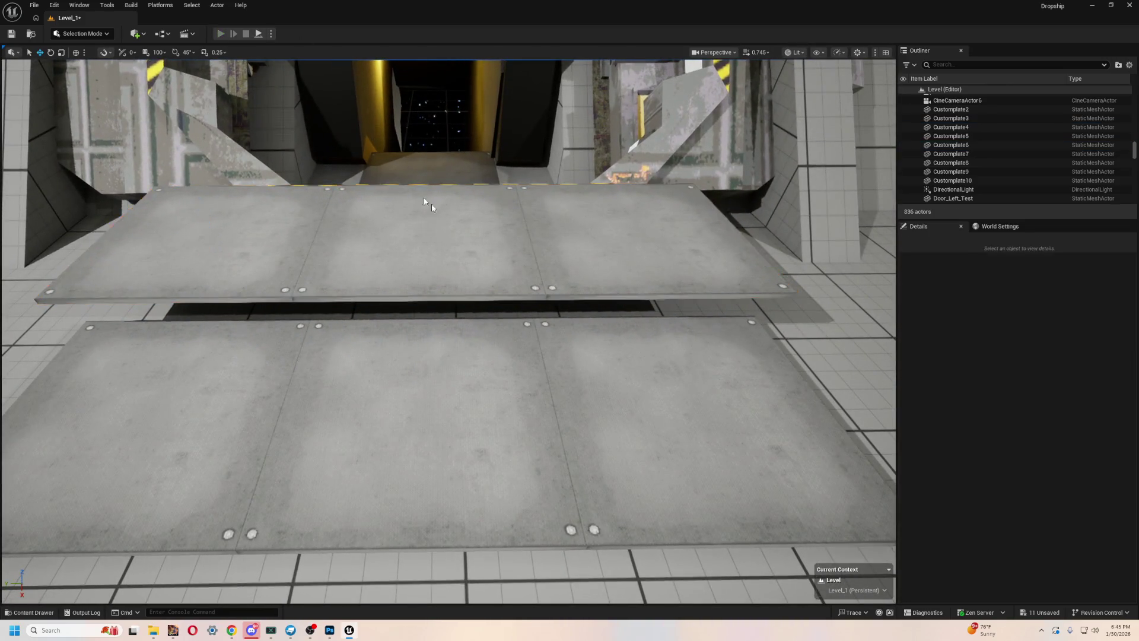
pyautogui.hotkey('alt', 'p')
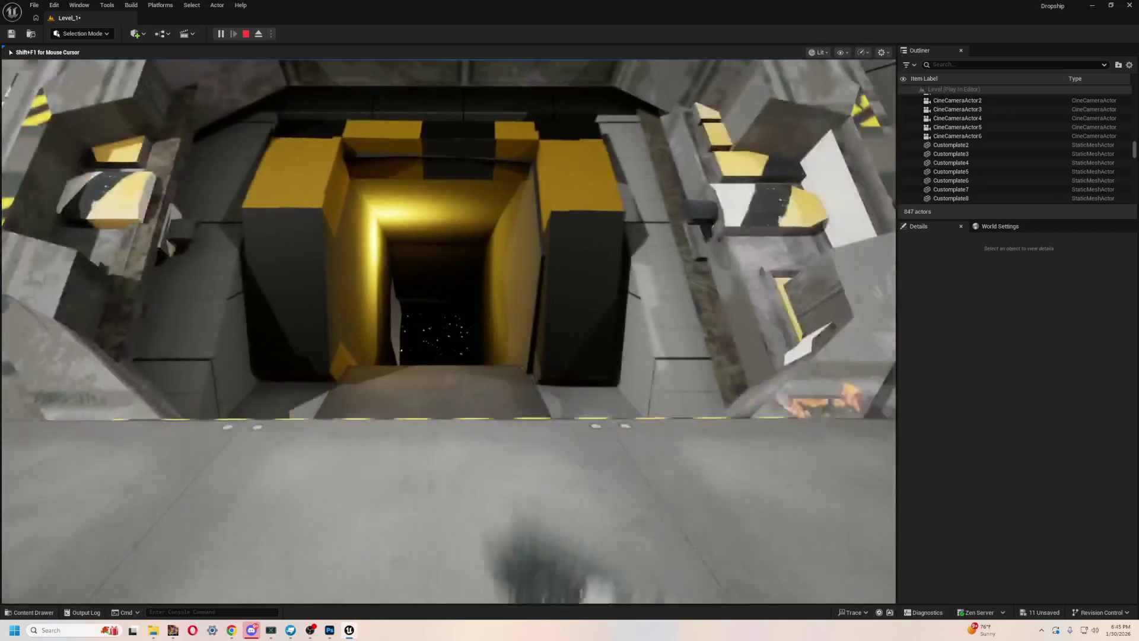
pyautogui.press('Escape')
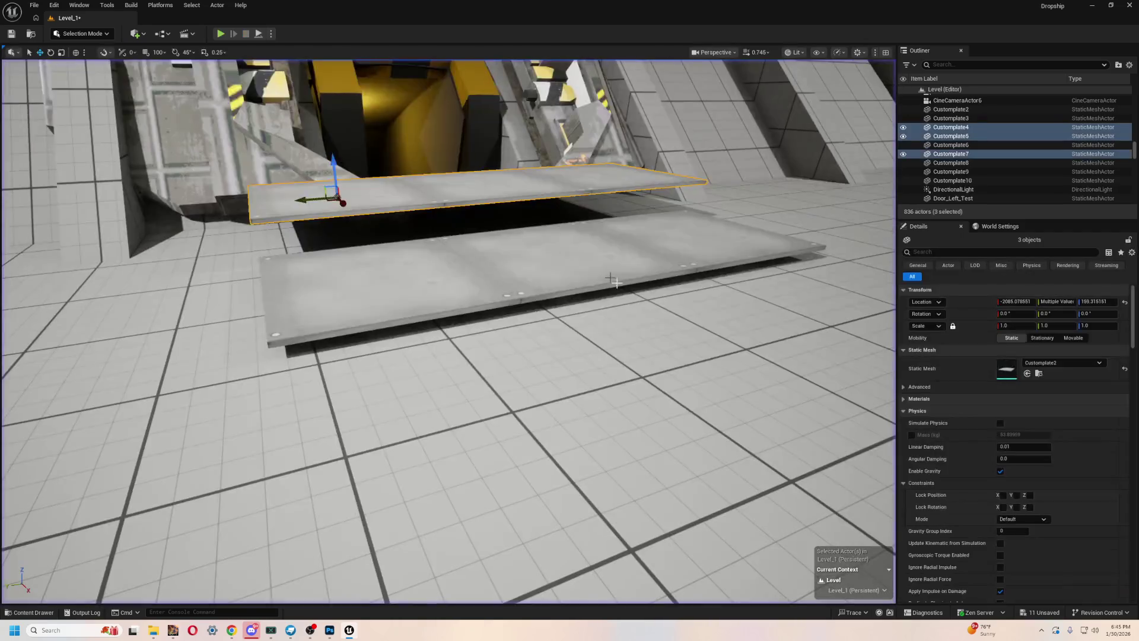
# - Add Customplate9, raise the lower row of floor plates, then start another play-test
pyautogui.keyDown('ctrl'); pyautogui.click(629, 264); pyautogui.keyUp('ctrl')
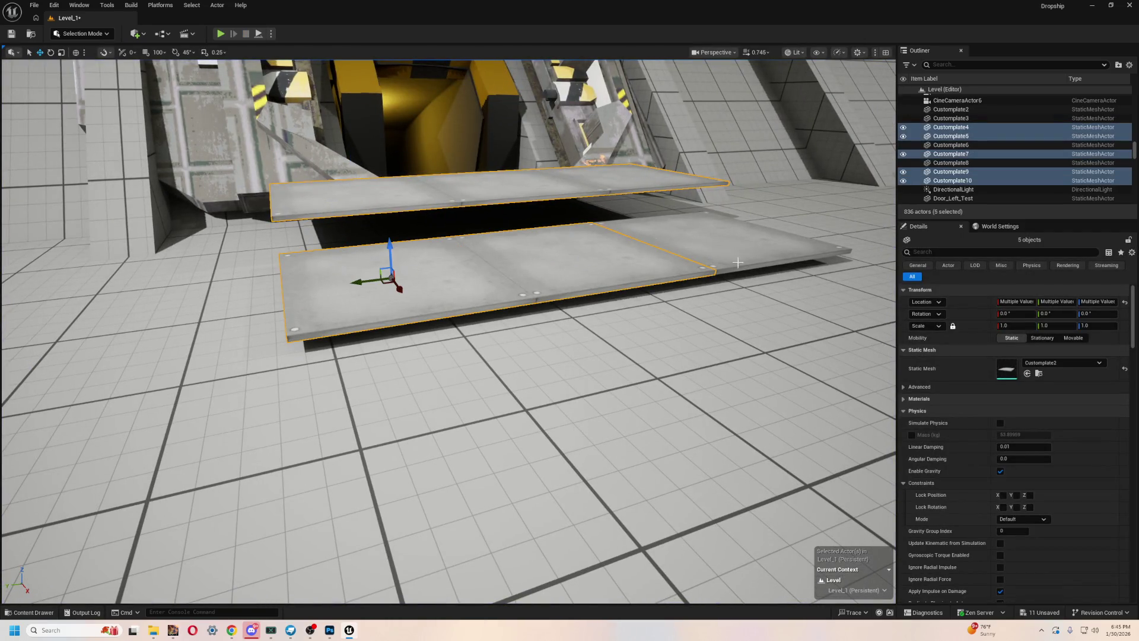
pyautogui.moveTo(721, 198); pyautogui.dragTo(739, 248)
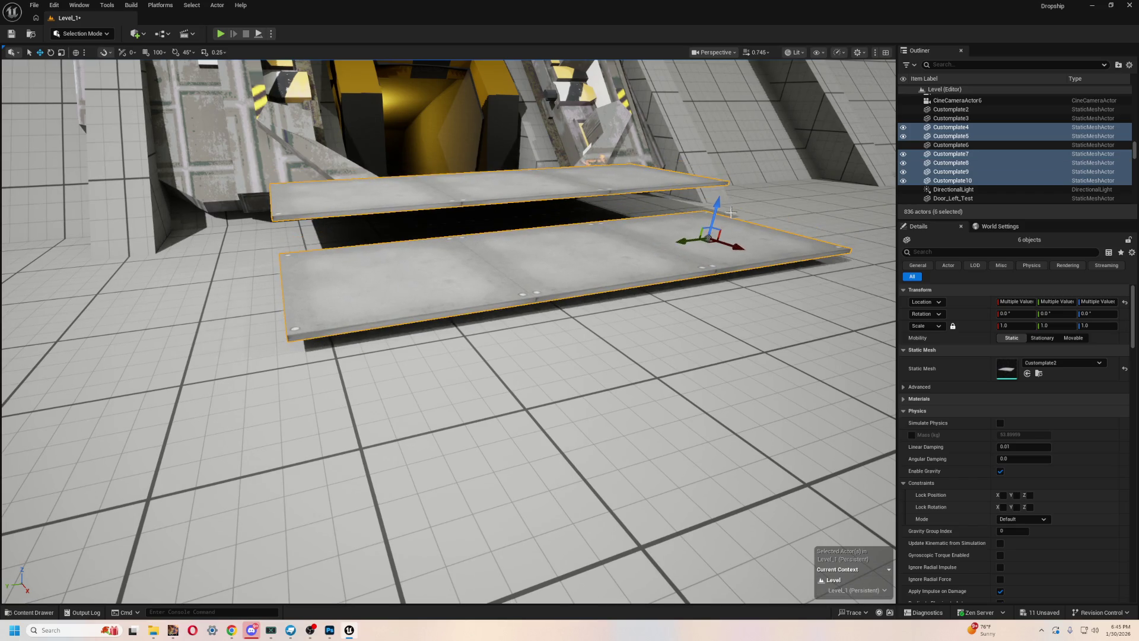
pyautogui.hotkey('ctrl', 'z')
pyautogui.hotkey('ctrl', 'z')
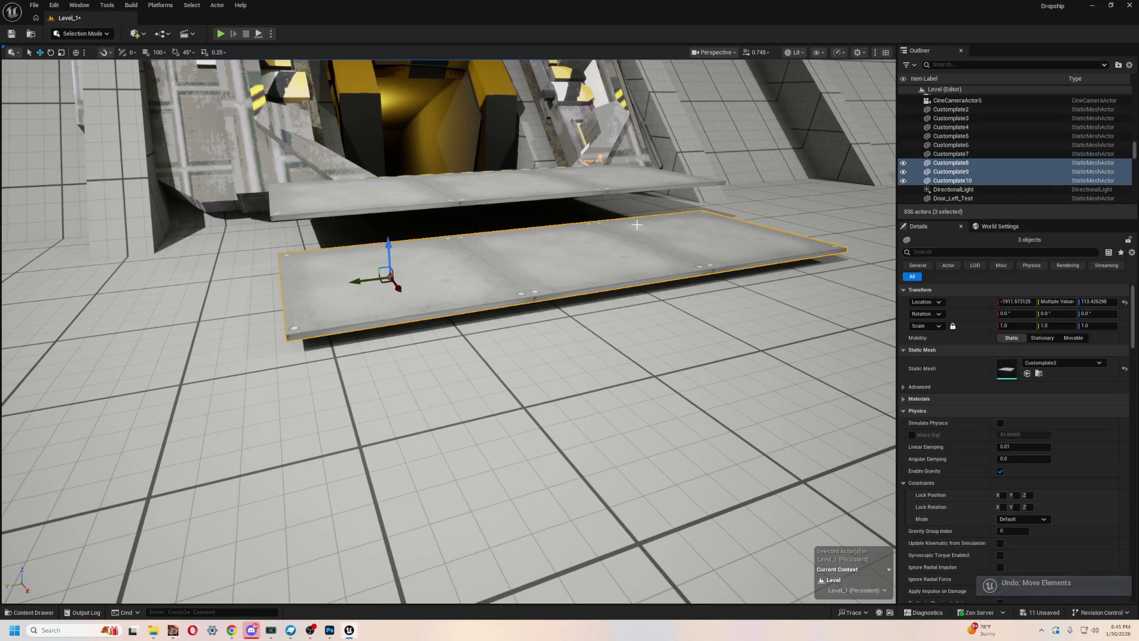
pyautogui.moveTo(392, 242); pyautogui.dragTo(391, 212)
pyautogui.press('Escape')
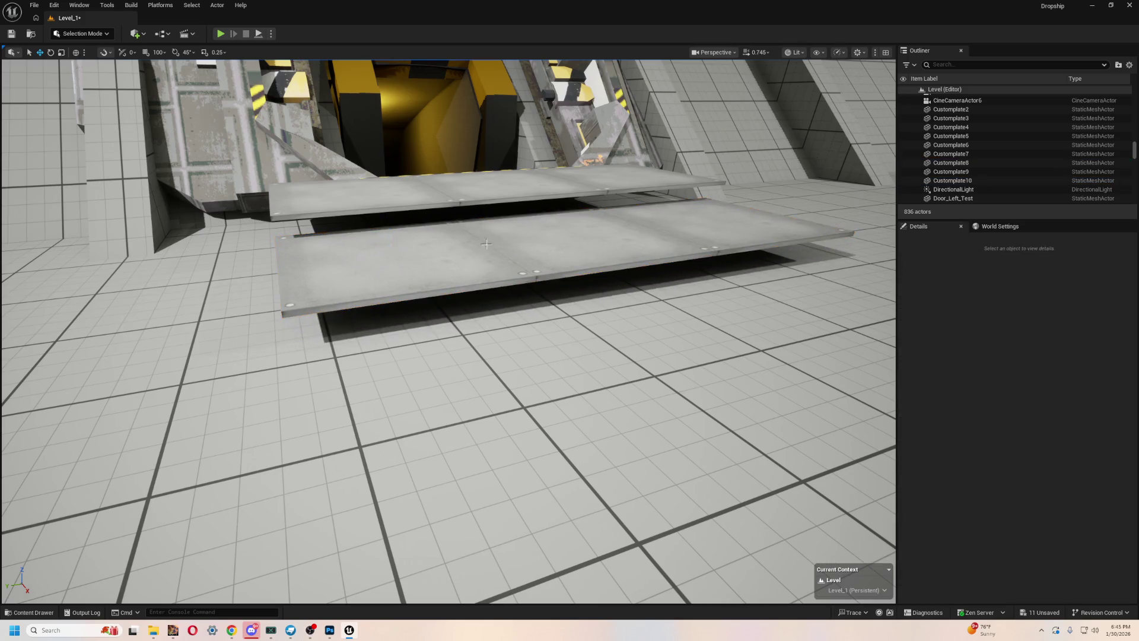
pyautogui.scroll(-10, 390, 237)
pyautogui.scroll(10, 391, 237)
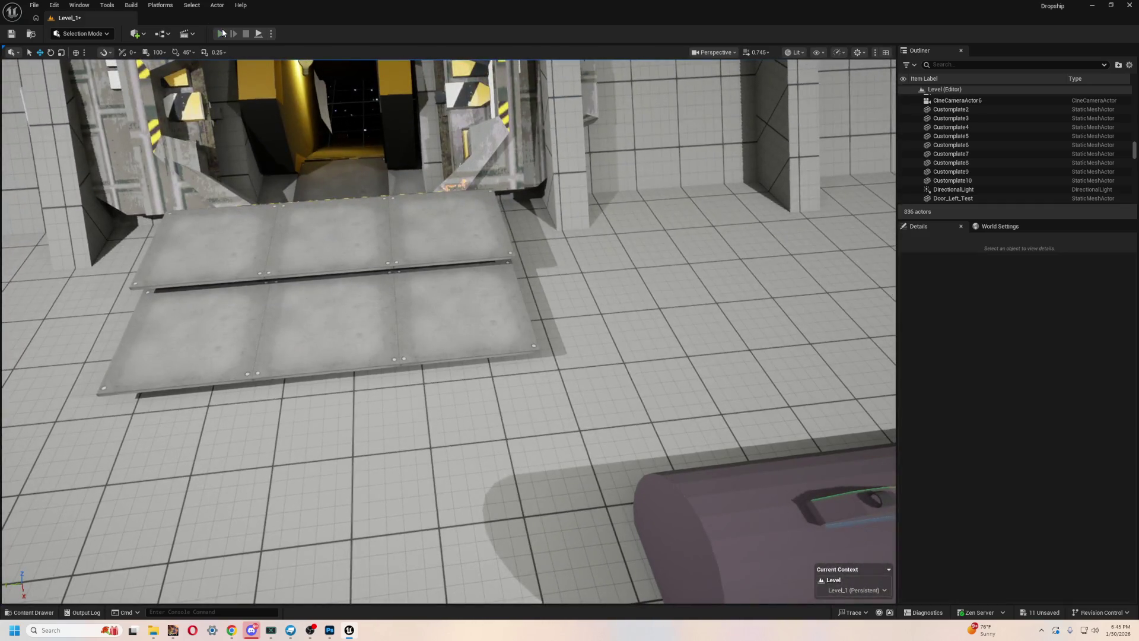
pyautogui.click(222, 30)
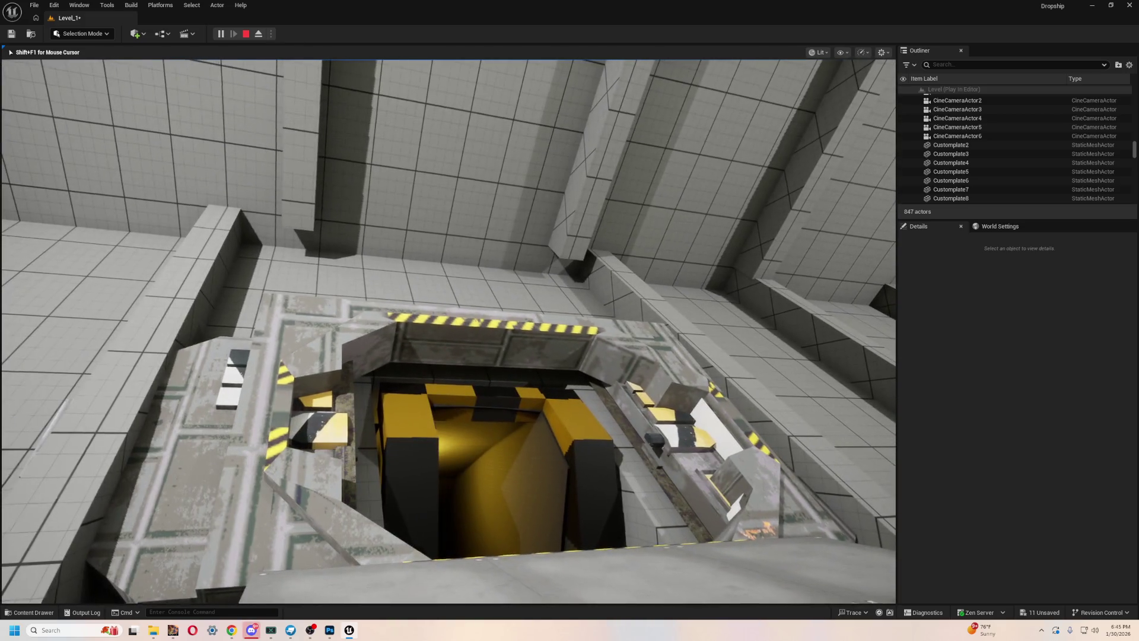
# - End the play-test, then stretch SM_Cube52 wider along Y and shift it beside the hatch
pyautogui.press('Escape')
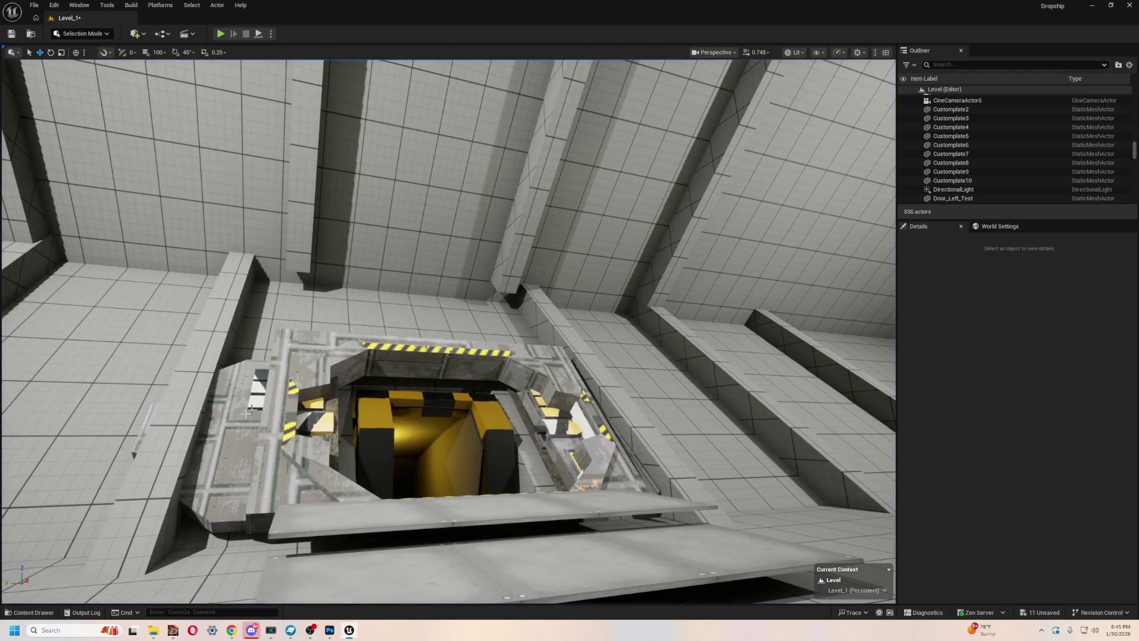
pyautogui.click(284, 383)
pyautogui.moveTo(607, 417); pyautogui.dragTo(519, 350)
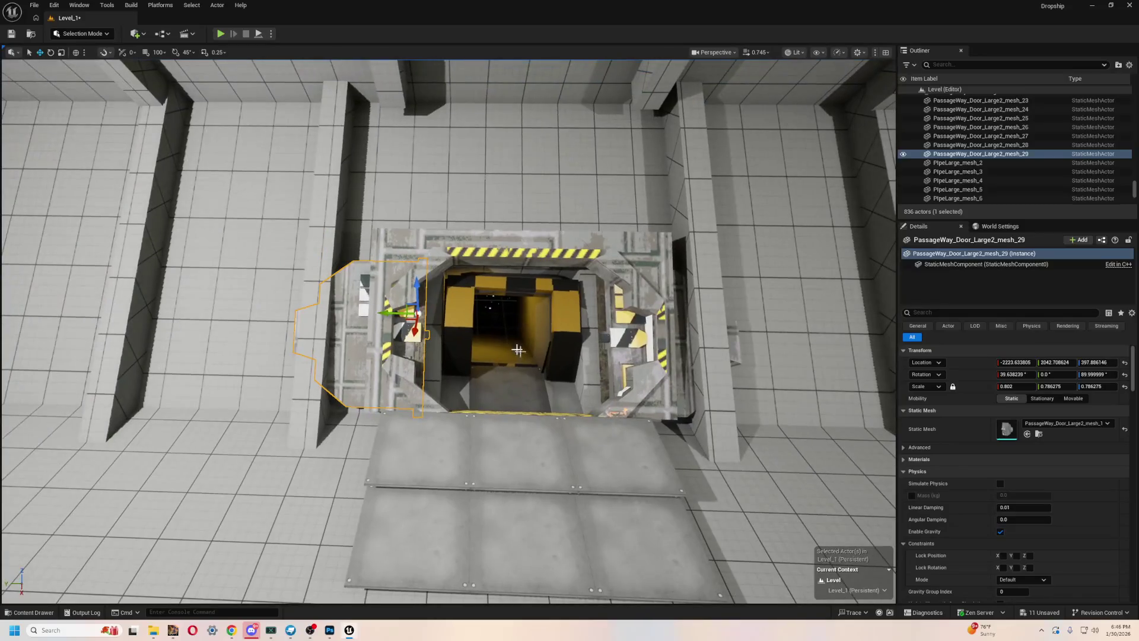
pyautogui.click(326, 219)
pyautogui.scroll(2, 344, 238)
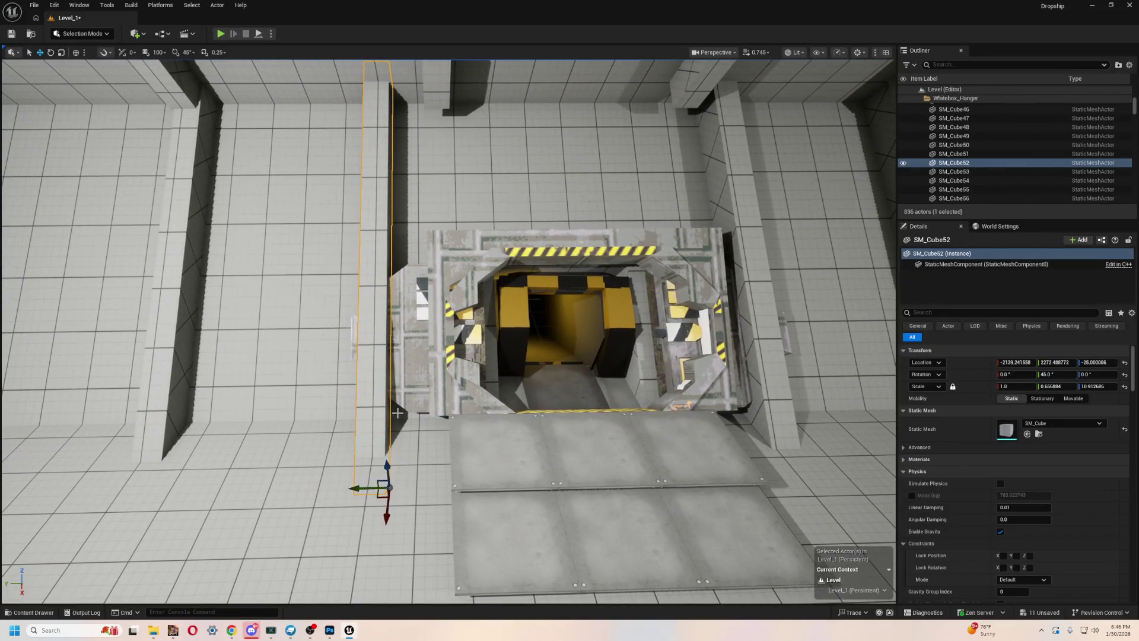
pyautogui.press('e')
pyautogui.press('r')
pyautogui.moveTo(358, 494); pyautogui.dragTo(228, 496)
pyautogui.moveTo(360, 490); pyautogui.dragTo(412, 488)
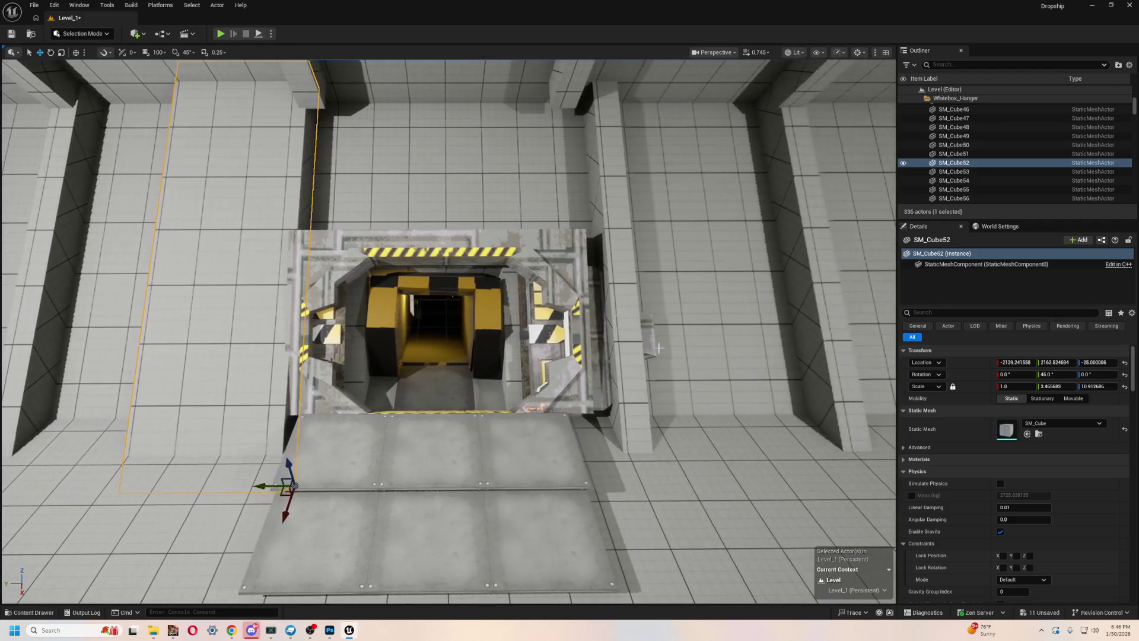
# - Stretch SM_Cube53 along Y toward the hatch, undoing its X thickening, then play-test
pyautogui.click(659, 352)
pyautogui.scroll(3, 629, 368)
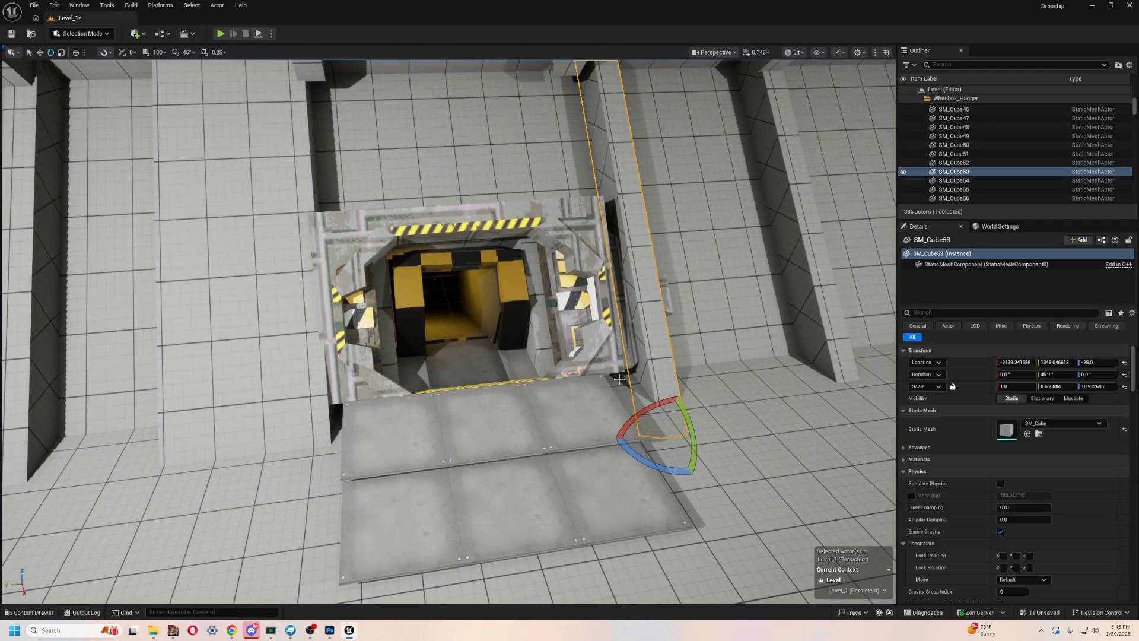
pyautogui.moveTo(634, 436); pyautogui.dragTo(531, 451)
pyautogui.moveTo(654, 440)
pyautogui.mouseDown()
pyautogui.moveTo(783, 399)
pyautogui.moveTo(594, 439)
pyautogui.moveTo(483, 479)
pyautogui.moveTo(452, 428)
pyautogui.mouseUp()
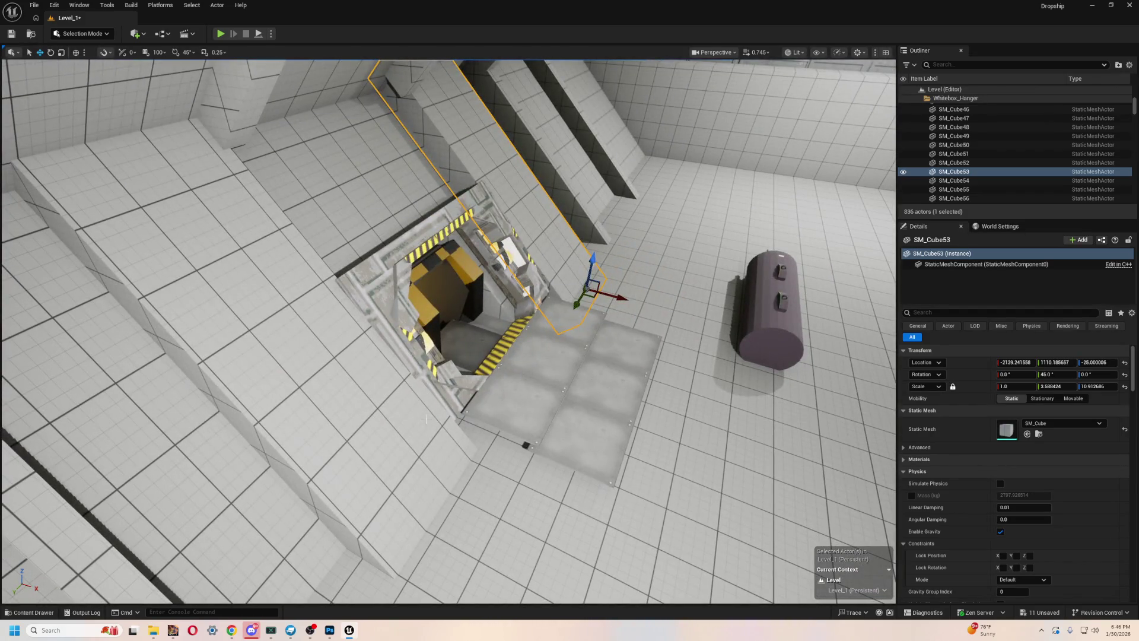
pyautogui.moveTo(611, 277)
pyautogui.mouseDown()
pyautogui.moveTo(606, 302)
pyautogui.moveTo(630, 342)
pyautogui.moveTo(584, 362)
pyautogui.moveTo(537, 354)
pyautogui.mouseUp()
pyautogui.hotkey('ctrl', 'z')
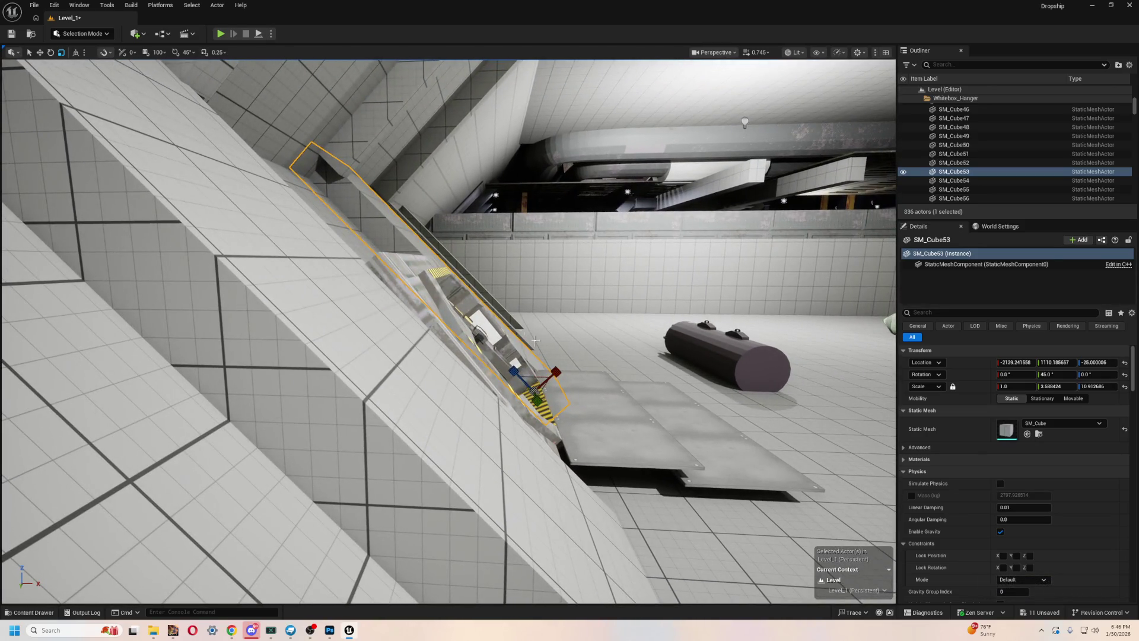
pyautogui.moveTo(528, 302)
pyautogui.mouseDown()
pyautogui.moveTo(527, 256)
pyautogui.moveTo(530, 301)
pyautogui.mouseUp()
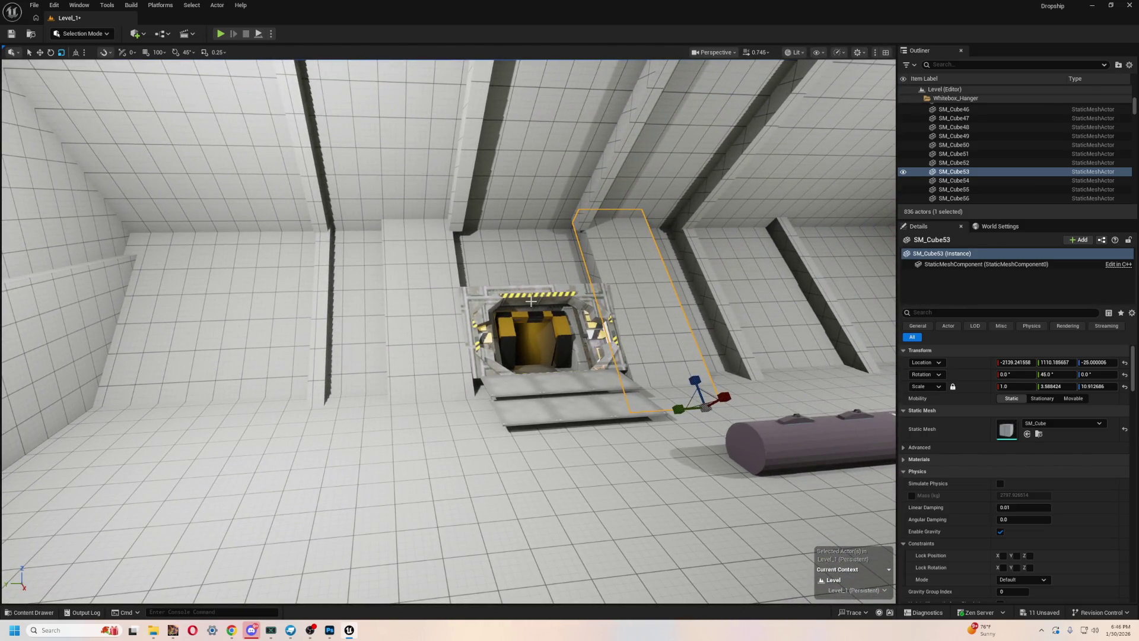
pyautogui.moveTo(511, 300); pyautogui.dragTo(495, 303)
pyautogui.hotkey('alt', 'p')
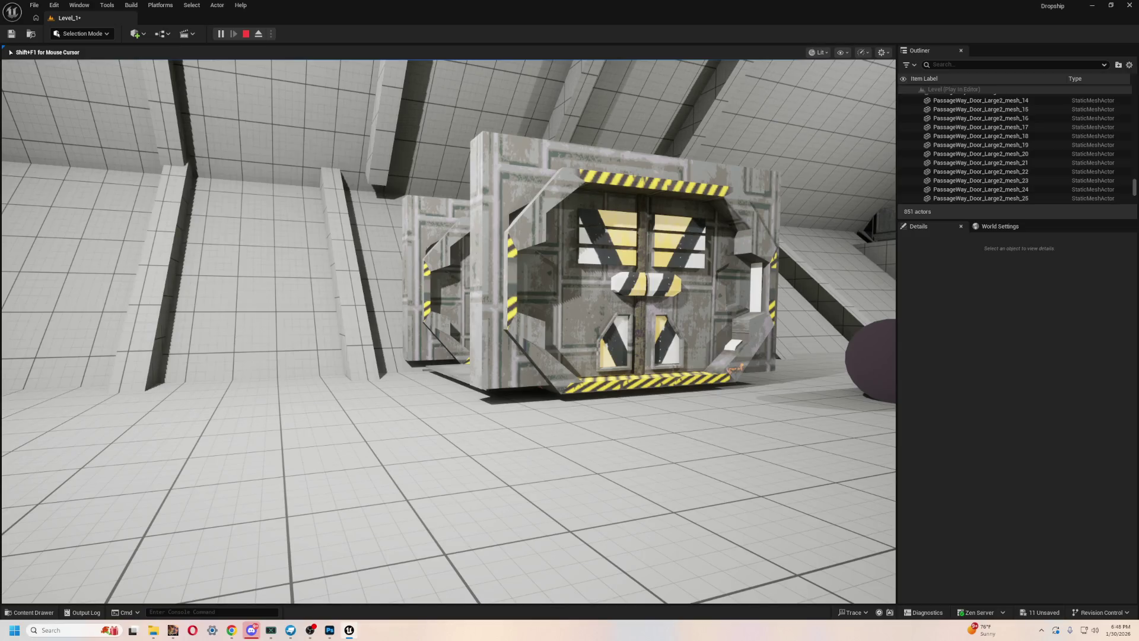
# - End the play test and raise the three door pieces slightly higher
pyautogui.press('Escape')
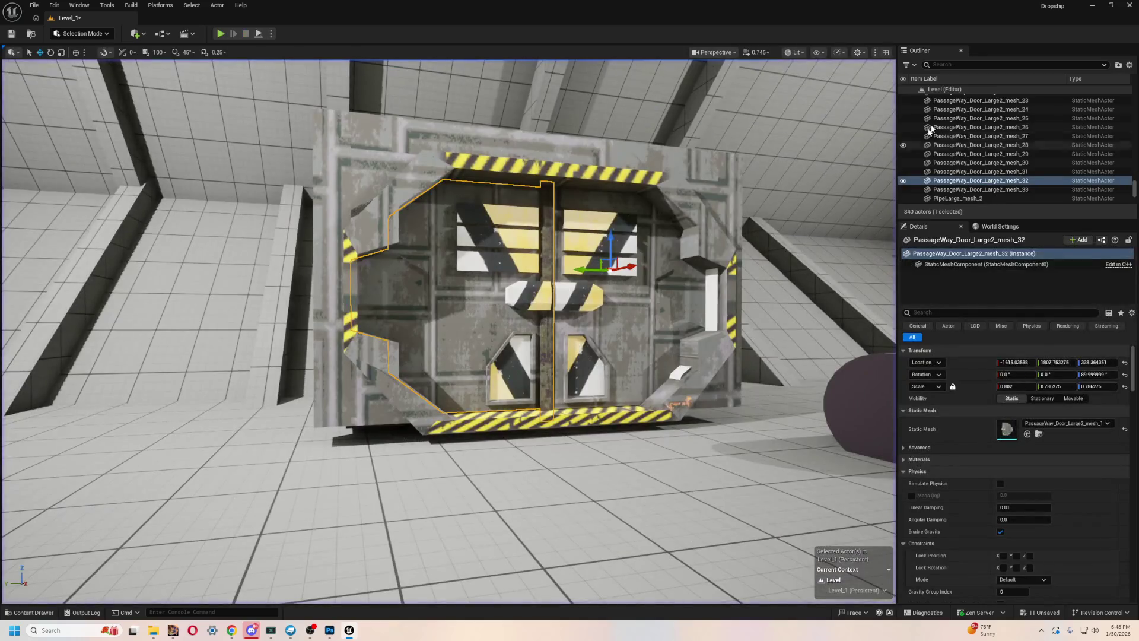
pyautogui.keyDown('ctrl'); pyautogui.click(620, 169); pyautogui.keyUp('ctrl')
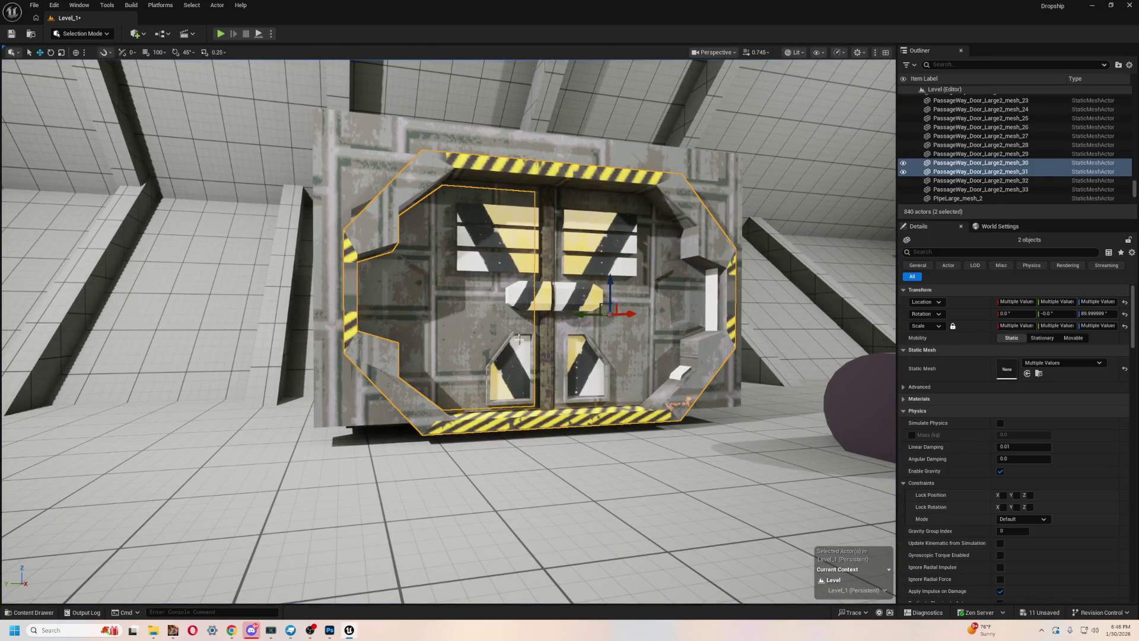
pyautogui.keyDown('ctrl'); pyautogui.click(536, 330); pyautogui.keyUp('ctrl')
pyautogui.moveTo(609, 237)
pyautogui.mouseDown()
pyautogui.moveTo(609, 209)
pyautogui.moveTo(606, 226)
pyautogui.moveTo(354, 254)
pyautogui.mouseUp()
# - Reselect door pieces 26, 28 and 29, inspect them from several angles, and select SM_Cube43
pyautogui.moveTo(283, 253); pyautogui.dragTo(372, 245)
pyautogui.click(373, 245)
pyautogui.hotkey('ctrl', 'z')
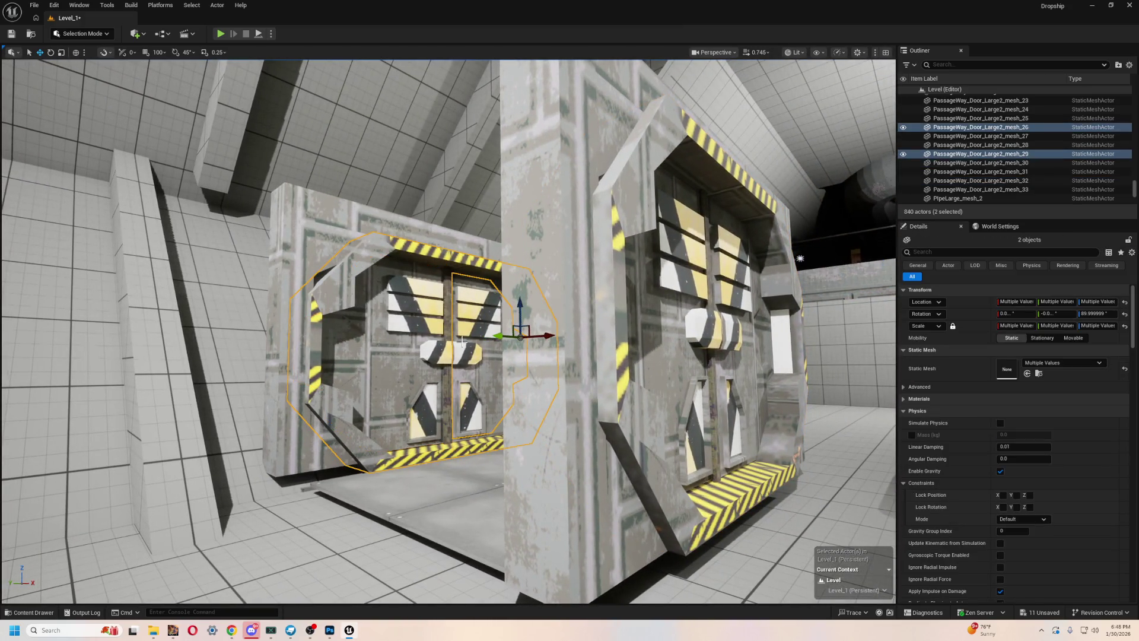
pyautogui.press('f')
pyautogui.moveTo(526, 325); pyautogui.dragTo(526, 352)
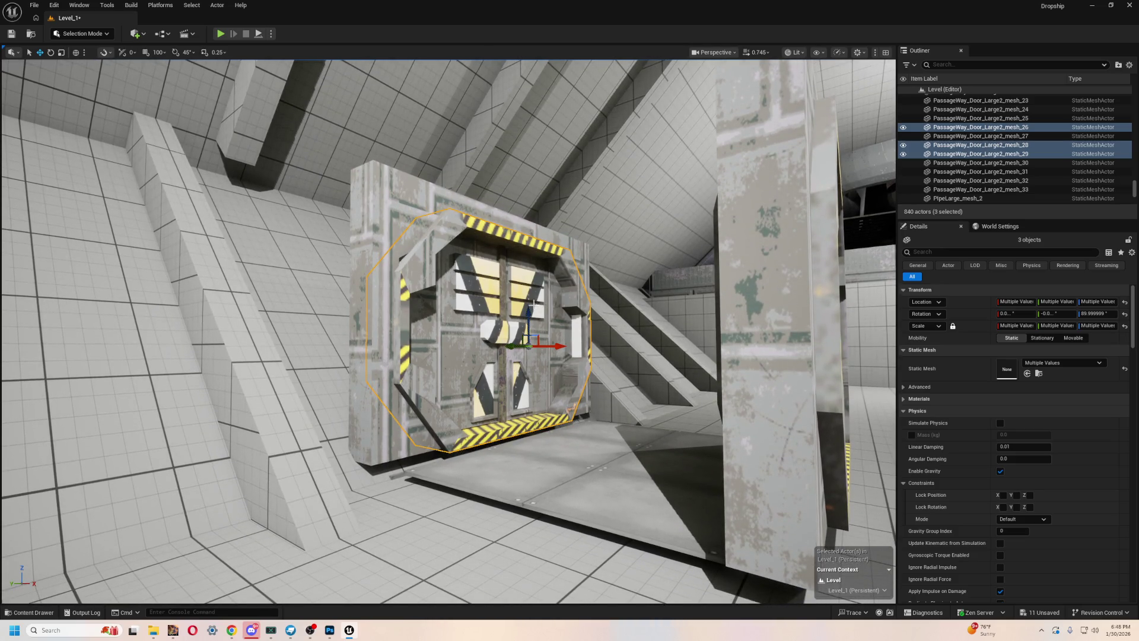
pyautogui.moveTo(530, 308); pyautogui.dragTo(531, 313)
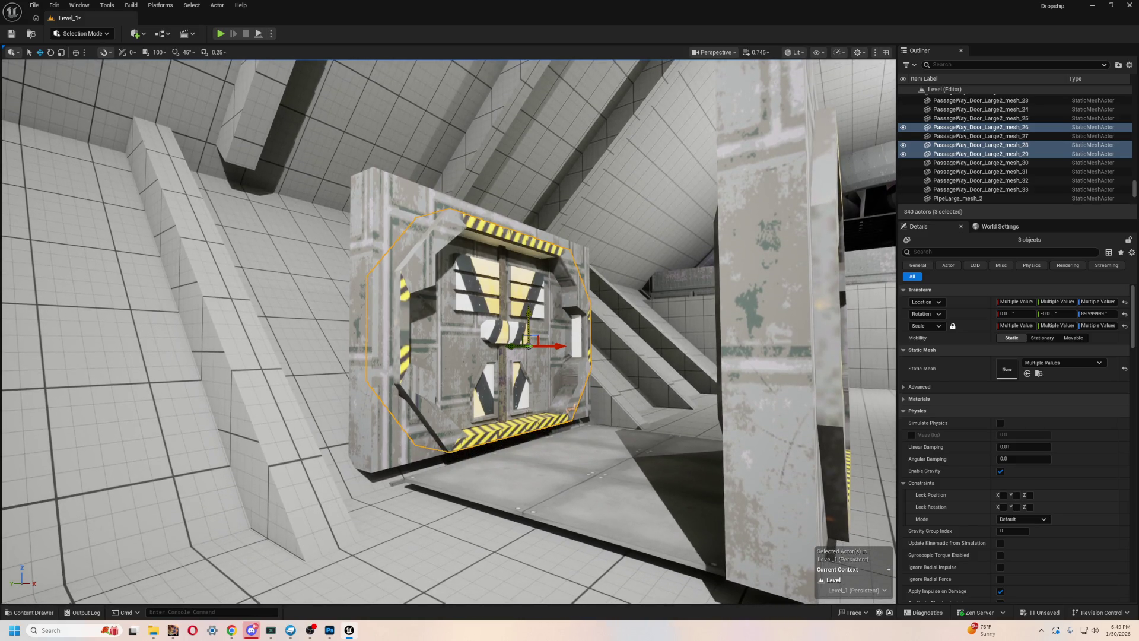
pyautogui.moveTo(528, 346)
pyautogui.mouseDown()
pyautogui.moveTo(499, 338)
pyautogui.moveTo(487, 285)
pyautogui.mouseUp()
pyautogui.click(481, 280)
# - Test scale values 1 and 0.75 on door mesh_33, then undo back to 0.8
pyautogui.click(504, 321)
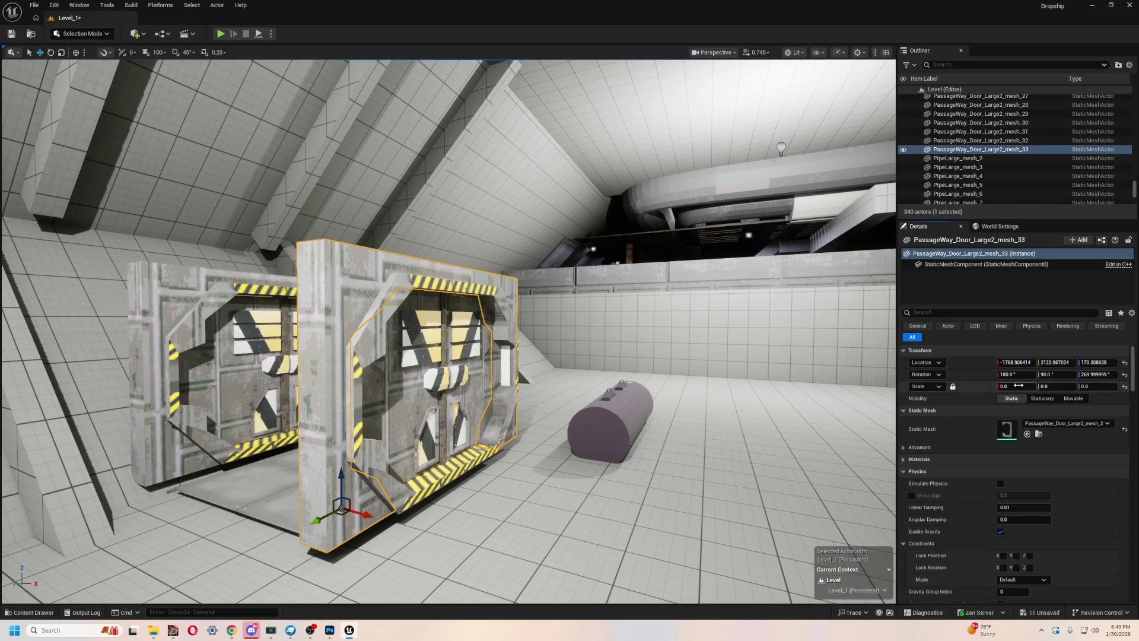
pyautogui.press('Return')
pyautogui.click(784, 451)
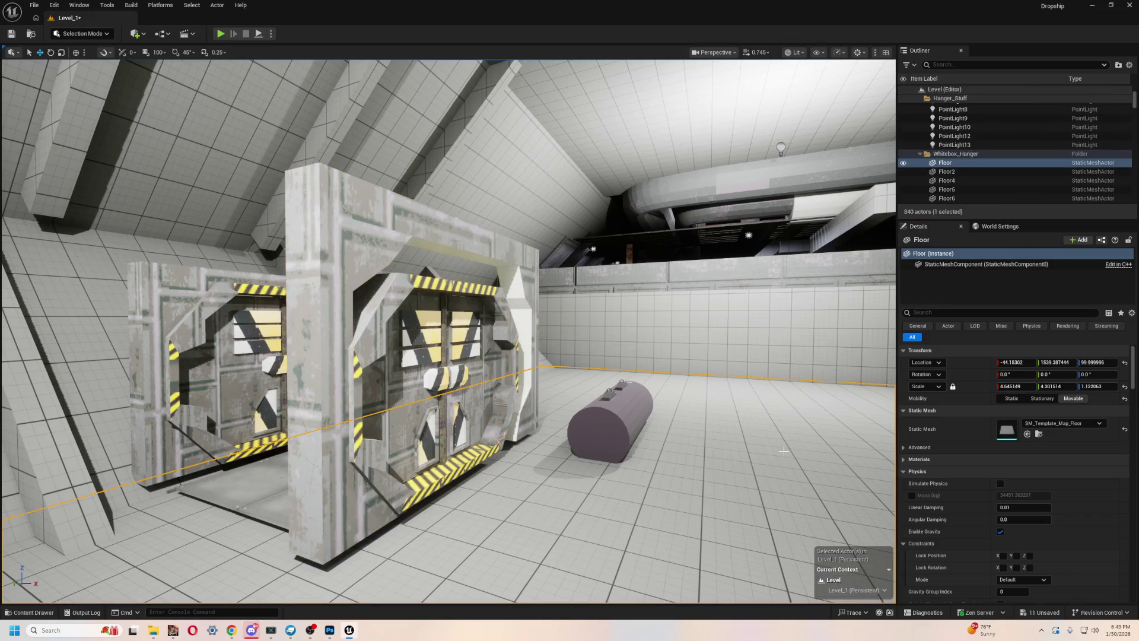
pyautogui.hotkey('ctrl', 'z')
pyautogui.hotkey('ctrl', 'z')
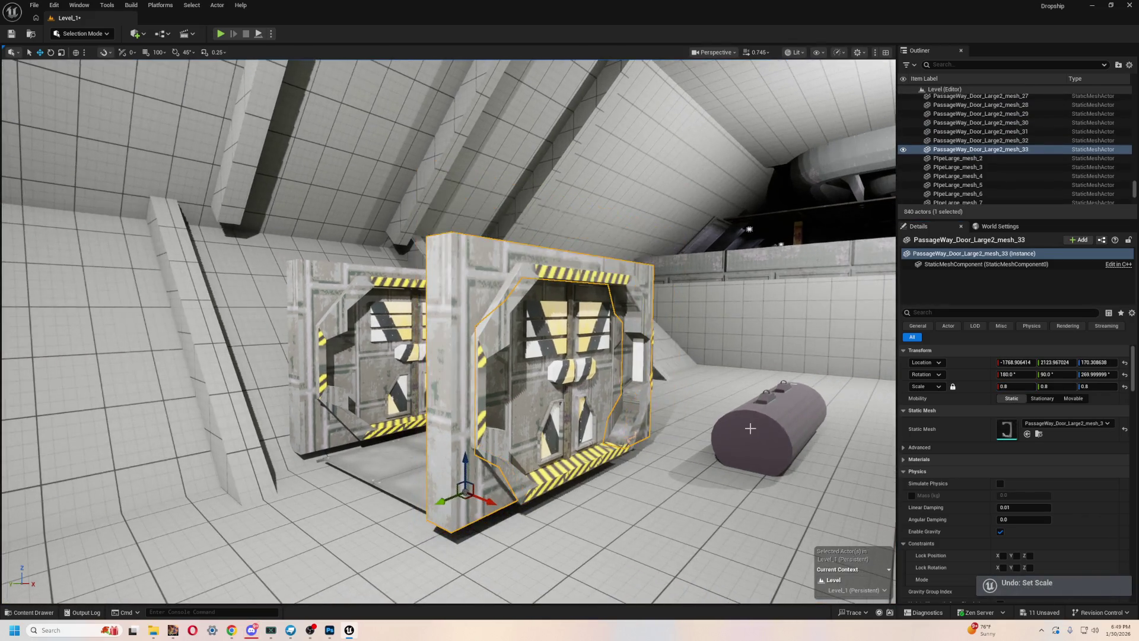
pyautogui.click(1014, 387)
pyautogui.write('0.75')
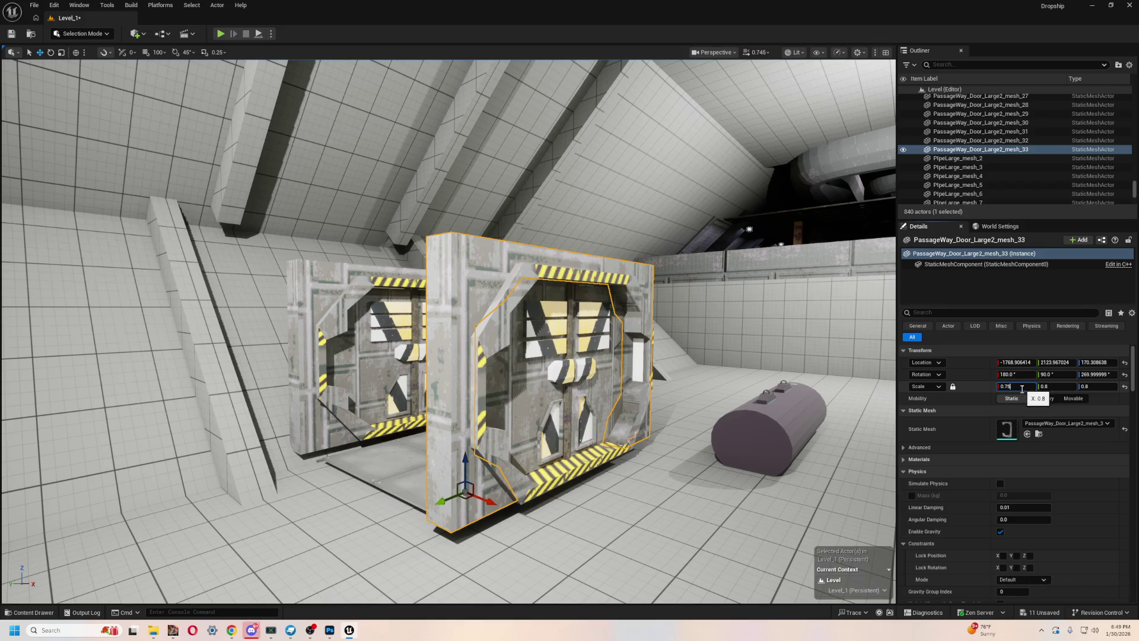
pyautogui.press('Return')
pyautogui.click(594, 552)
pyautogui.scroll(5, 451, 332)
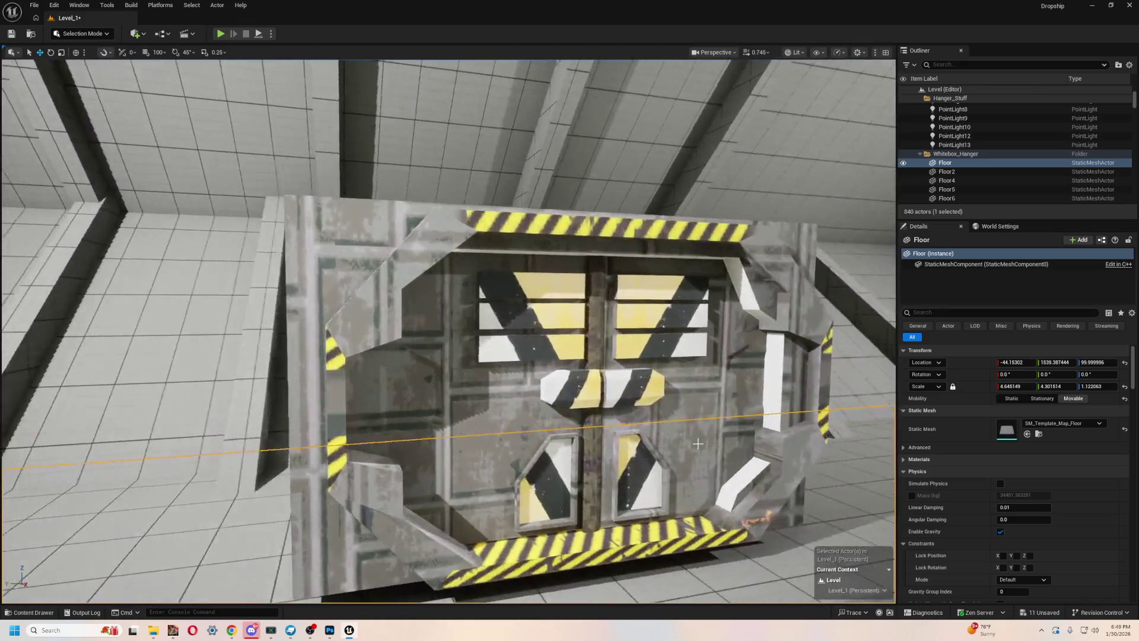
pyautogui.hotkey('ctrl', 'z')
pyautogui.hotkey('ctrl', 'z')
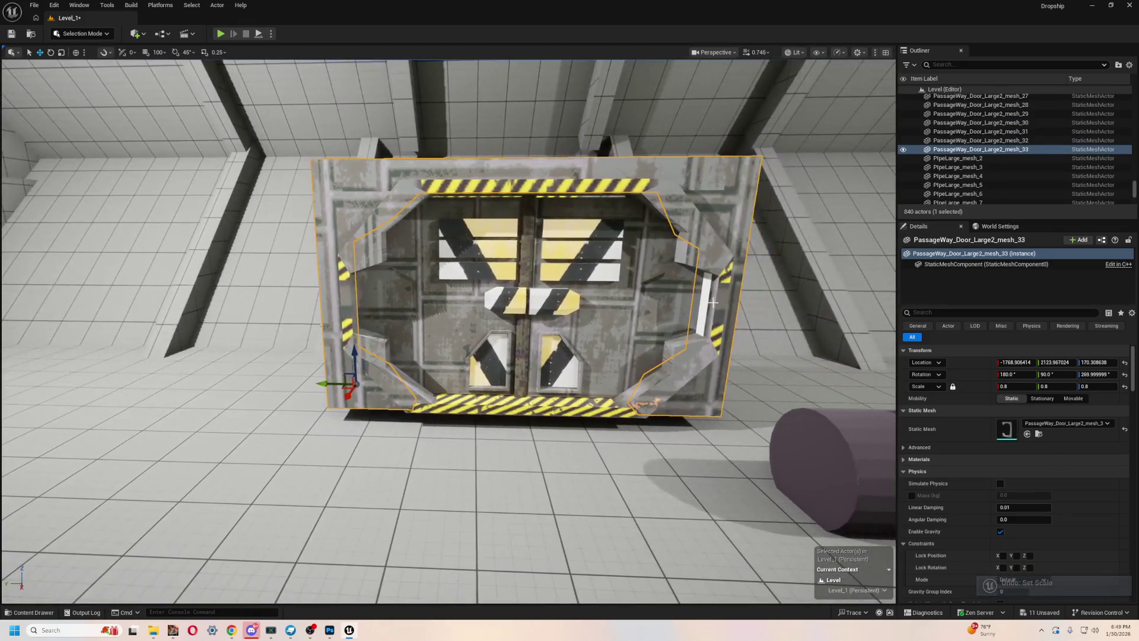
# - Slide door PassageWay_Door_Large2_mesh_31 slightly sideways along Y
pyautogui.click(718, 295)
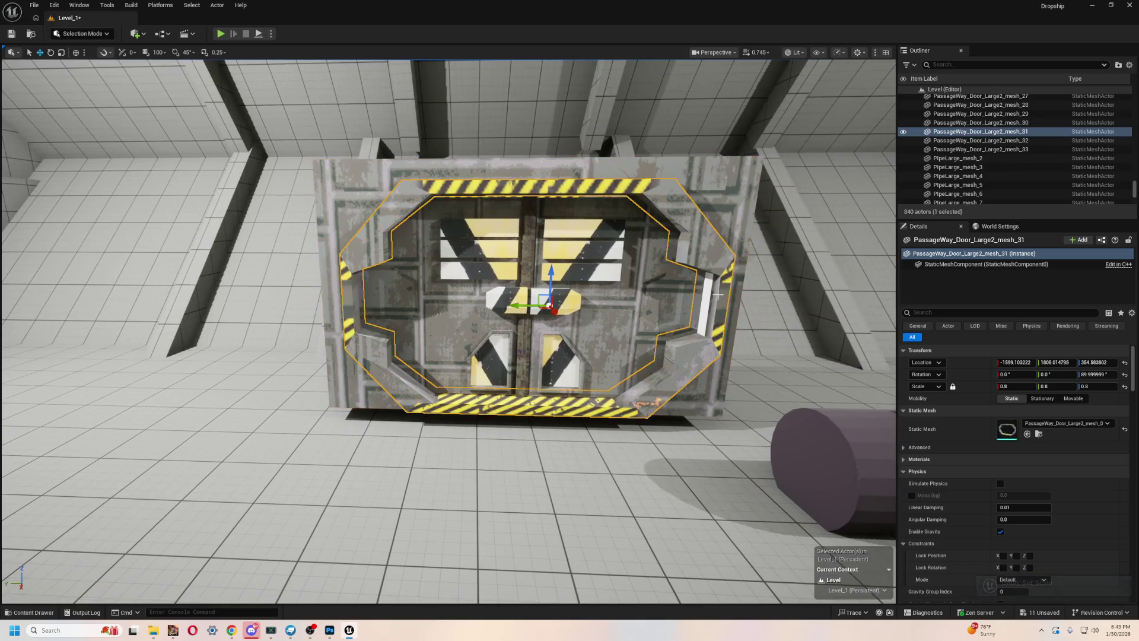
pyautogui.moveTo(517, 308); pyautogui.dragTo(508, 308)
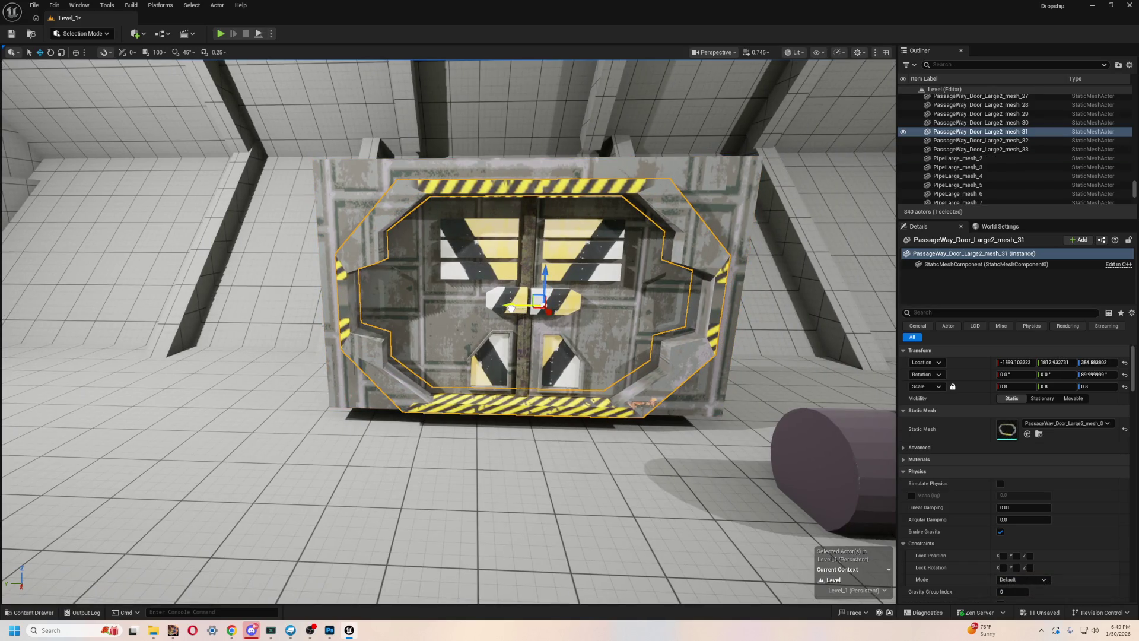
pyautogui.press('f')
pyautogui.press('Left')
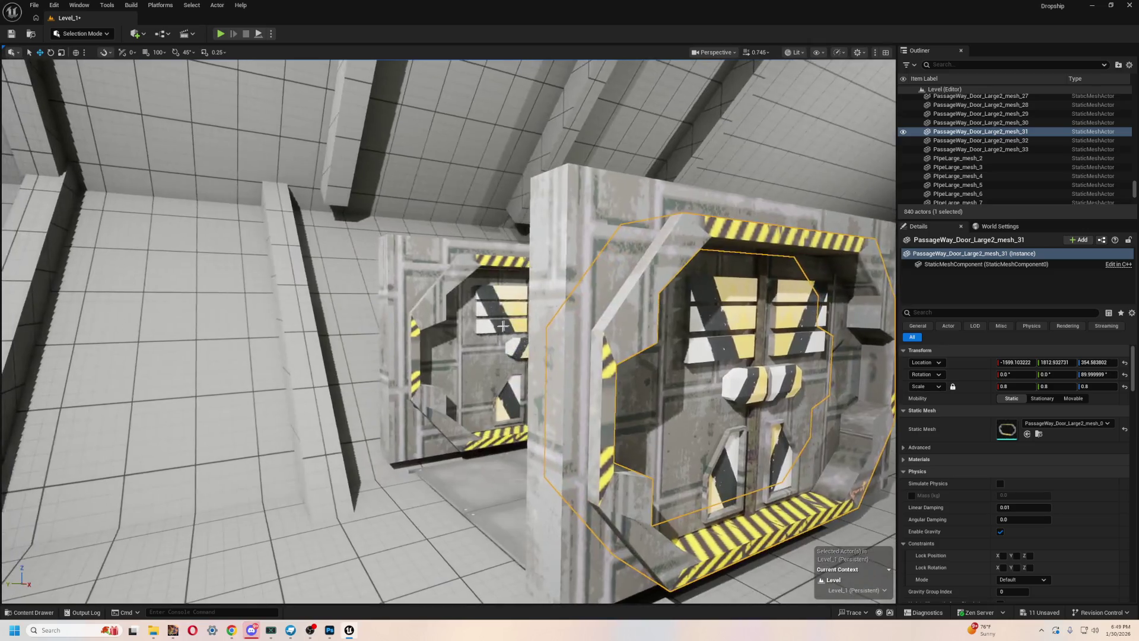
pyautogui.press('Up')
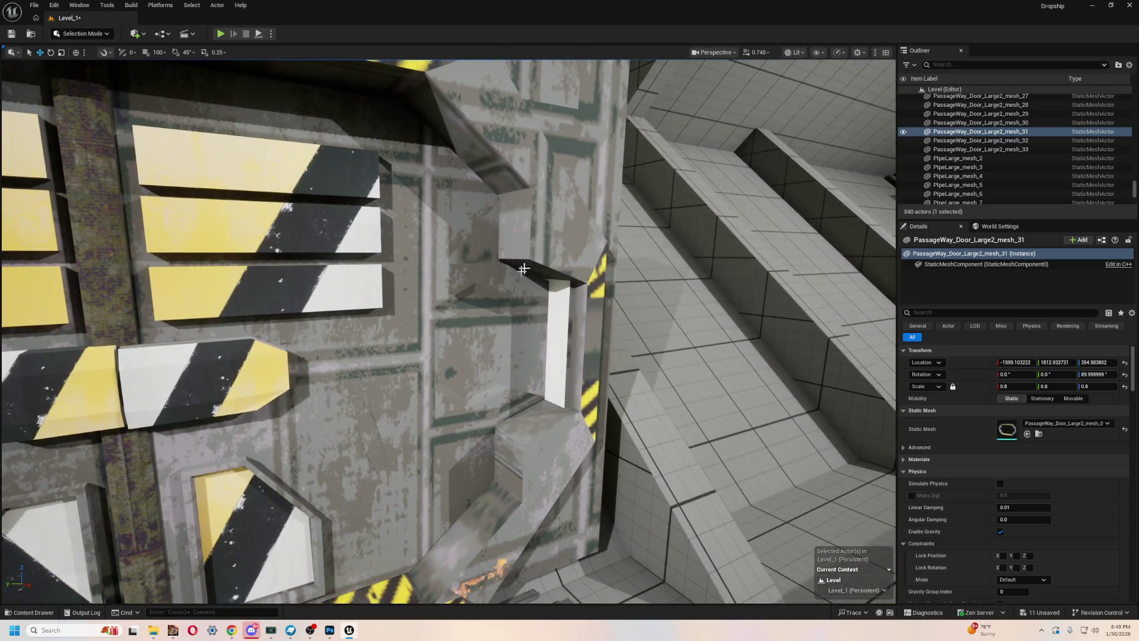
# - Slide door mesh_26 along Y to 1810.068865, then run a brief play test
pyautogui.click(563, 174)
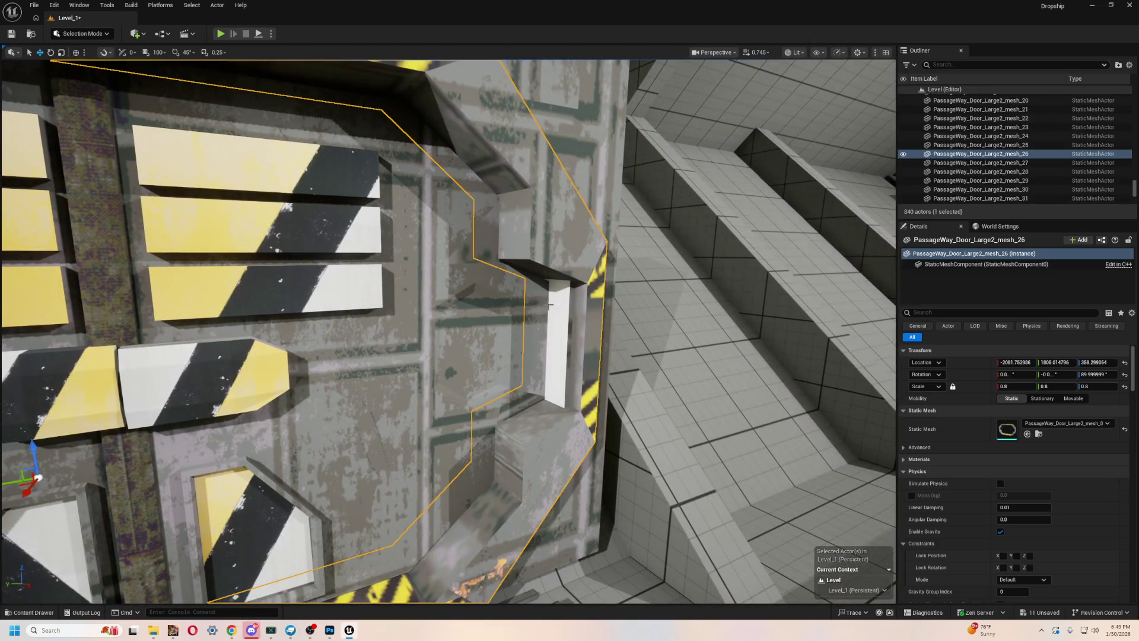
pyautogui.press('f')
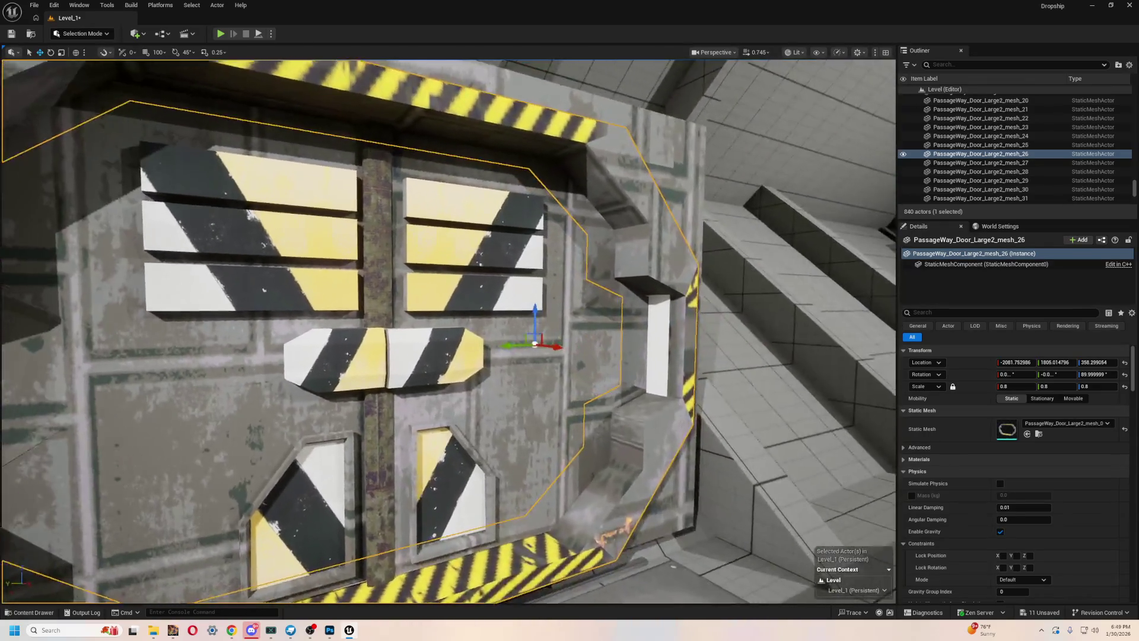
pyautogui.moveTo(575, 354); pyautogui.dragTo(439, 363)
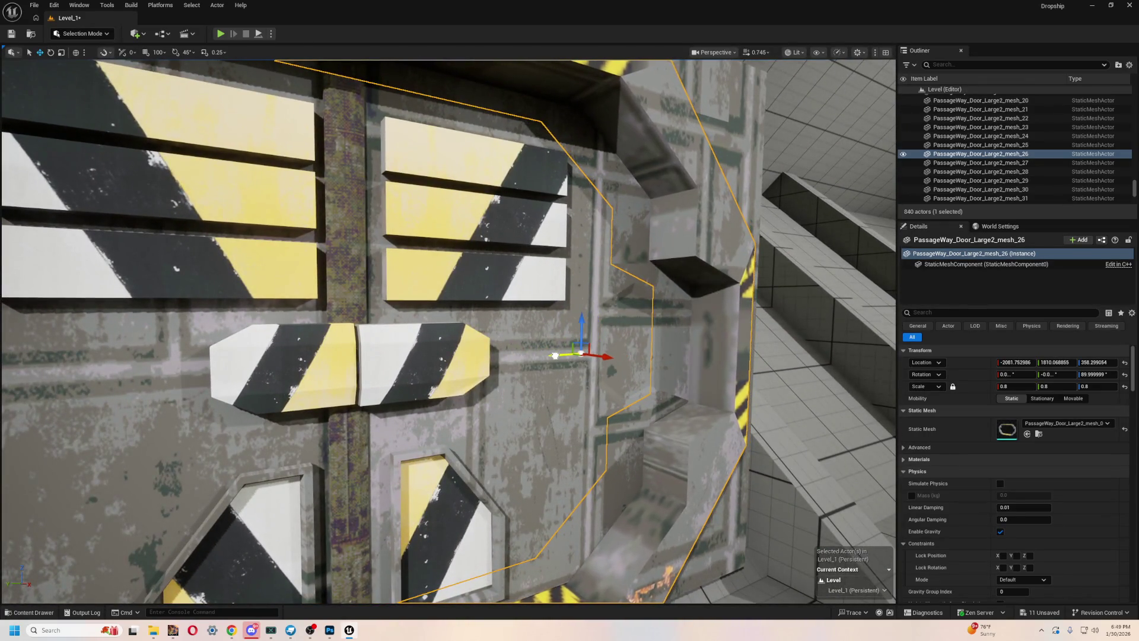
pyautogui.click(220, 33)
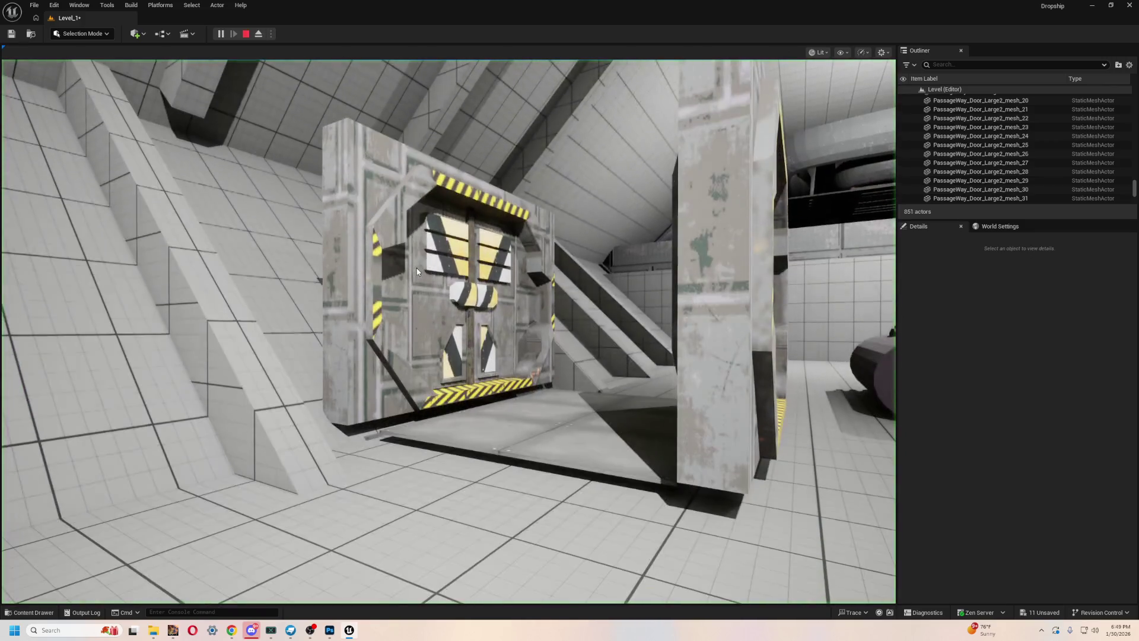
pyautogui.click(416, 269)
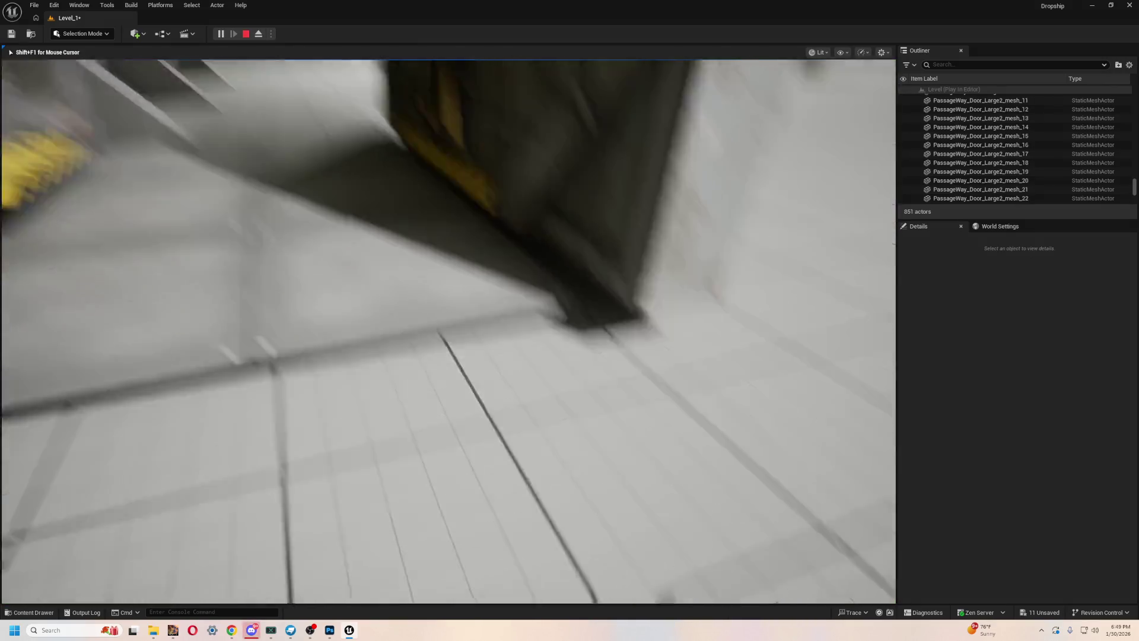
pyautogui.press('Escape')
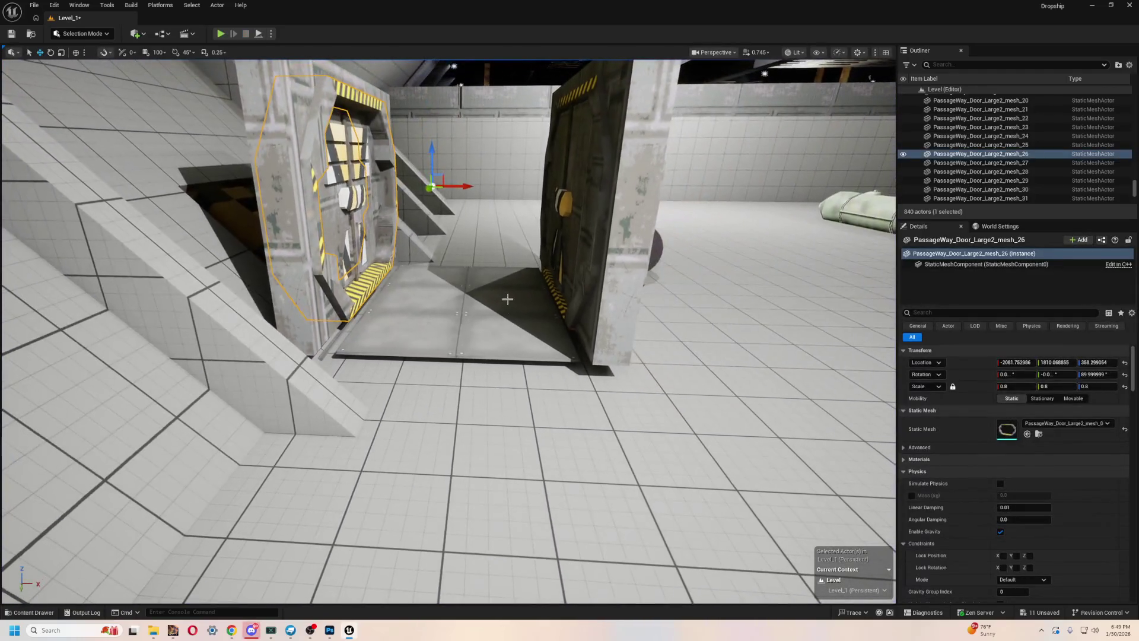
# - Select Customplate4, 5, 7, 8, 9 and 10 and raise them to Z 144.786612
pyautogui.click(508, 303)
pyautogui.keyDown('ctrl'); pyautogui.click(511, 332); pyautogui.keyUp('ctrl')
pyautogui.keyDown('ctrl'); pyautogui.click(404, 332); pyautogui.keyUp('ctrl')
pyautogui.keyDown('ctrl'); pyautogui.click(432, 291); pyautogui.keyUp('ctrl')
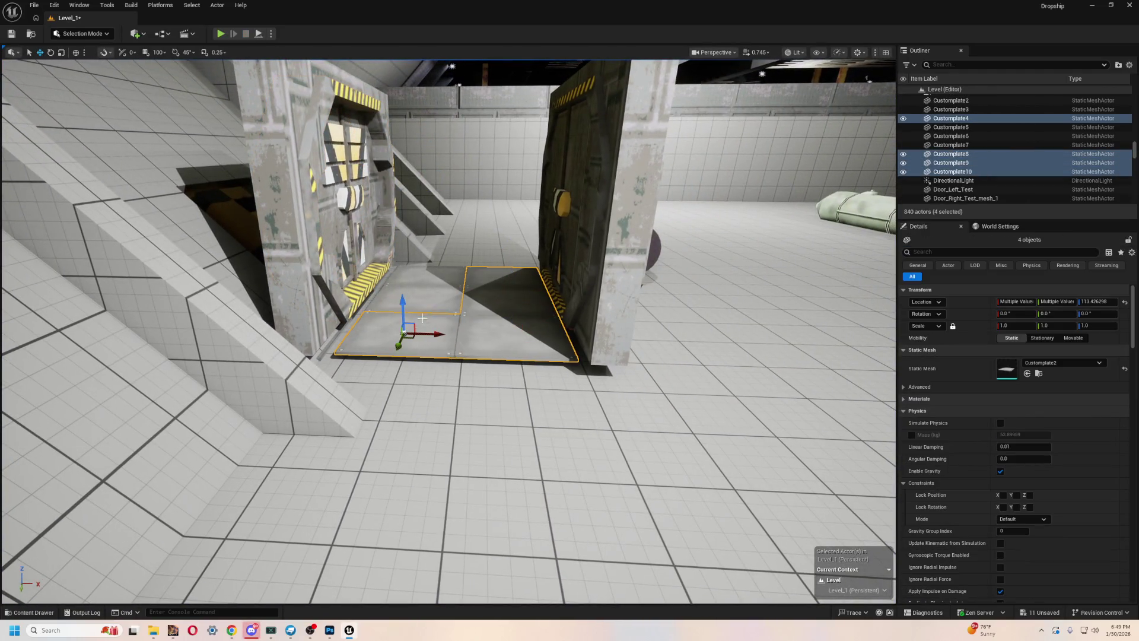
pyautogui.keyDown('ctrl'); pyautogui.click(431, 279); pyautogui.keyUp('ctrl')
pyautogui.keyDown('ctrl'); pyautogui.click(481, 304); pyautogui.keyUp('ctrl')
pyautogui.moveTo(418, 264); pyautogui.dragTo(417, 249)
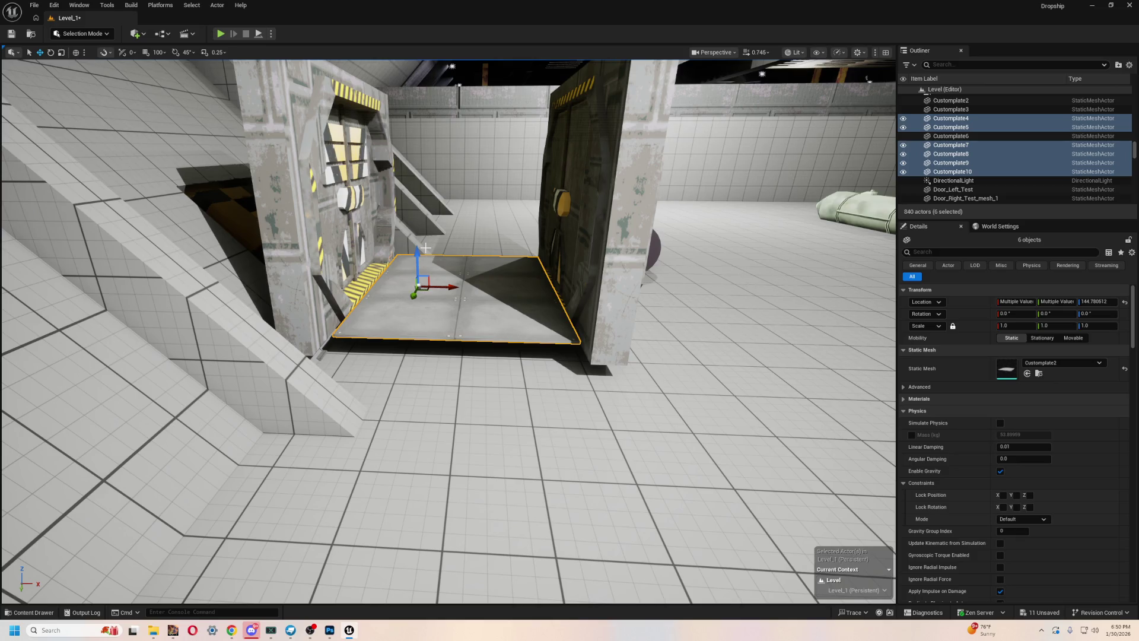
pyautogui.moveTo(425, 248); pyautogui.dragTo(431, 261)
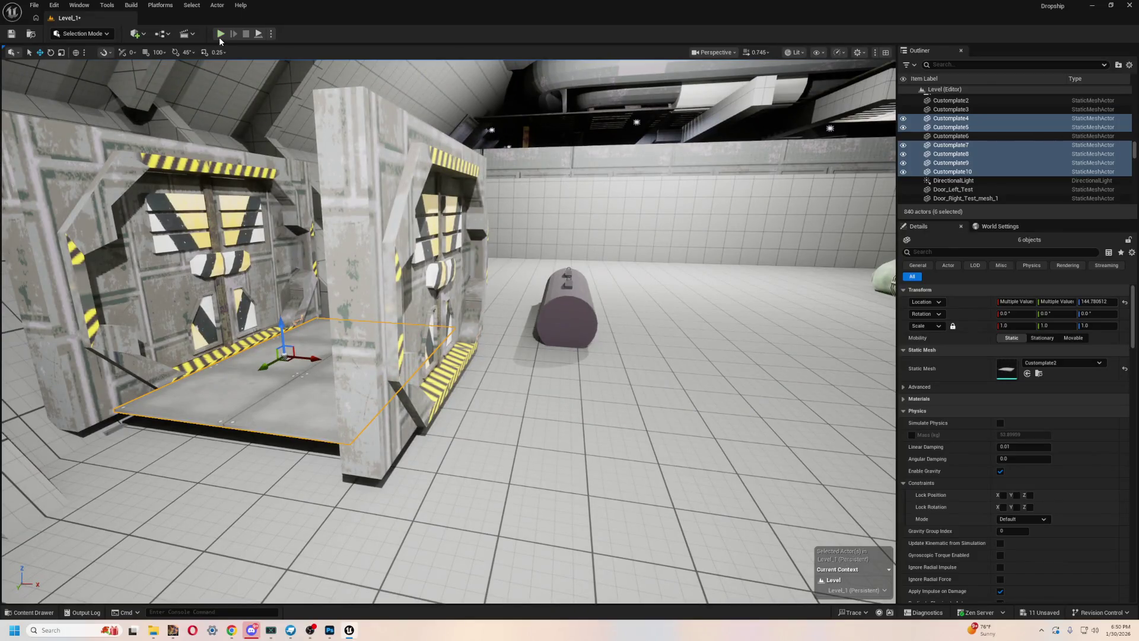
pyautogui.click(220, 34)
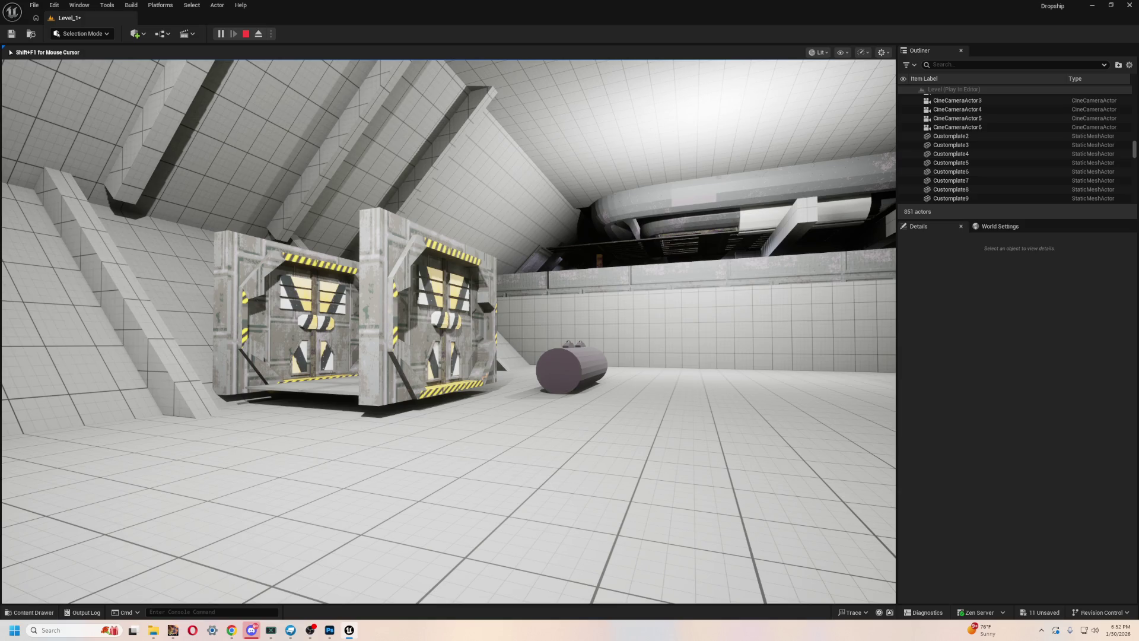
pyautogui.press('w')
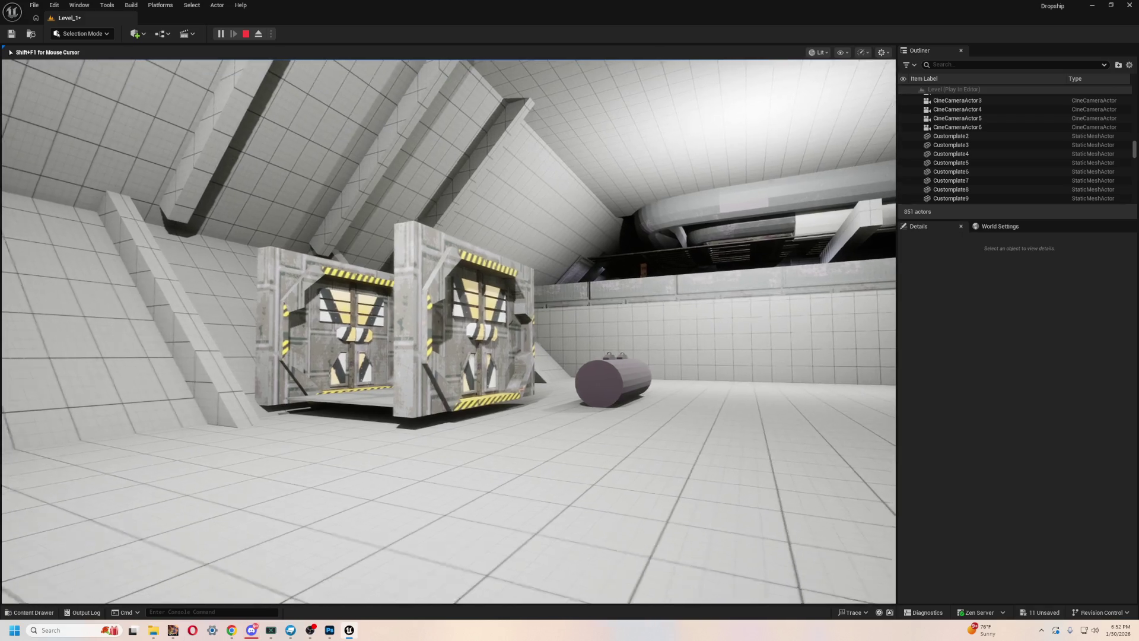
pyautogui.press('w')
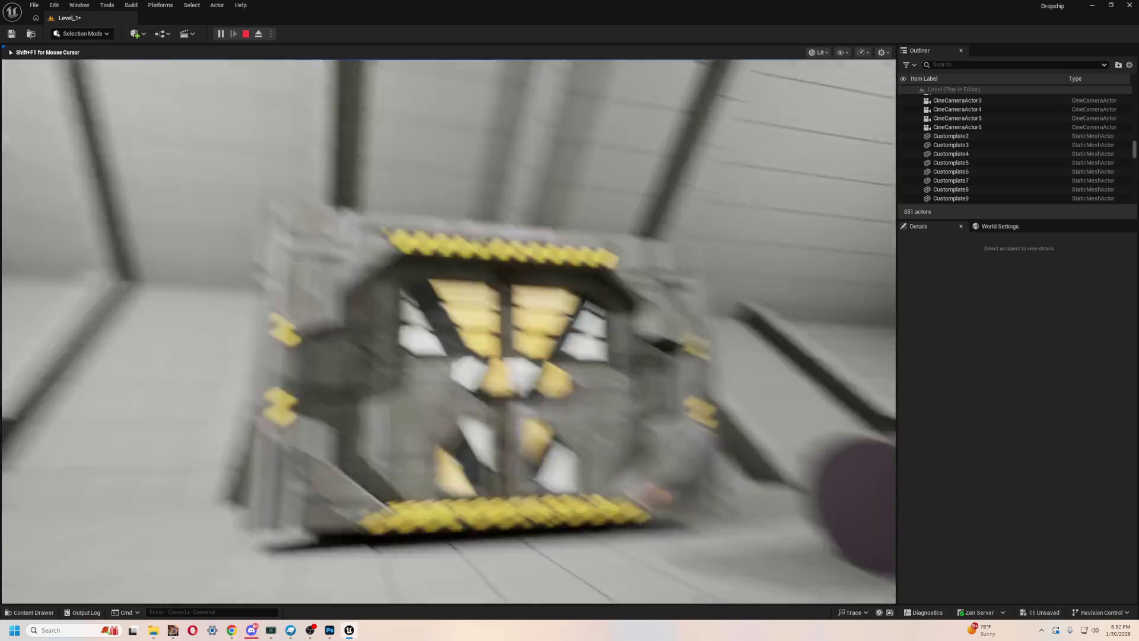
pyautogui.press('s')
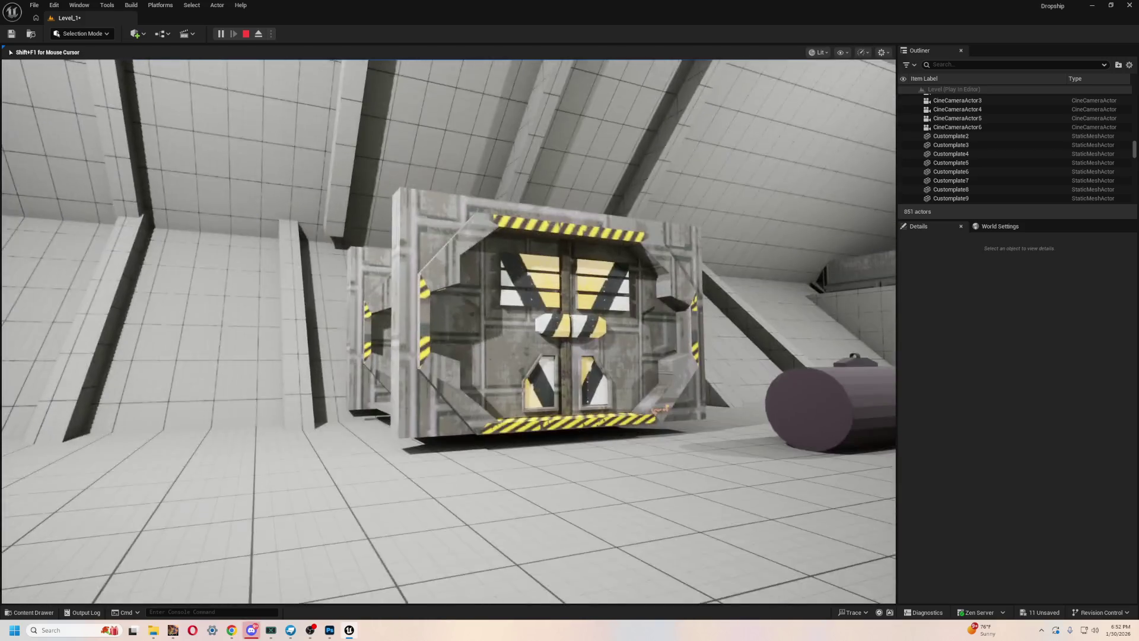
pyautogui.press('Escape')
pyautogui.press('w')
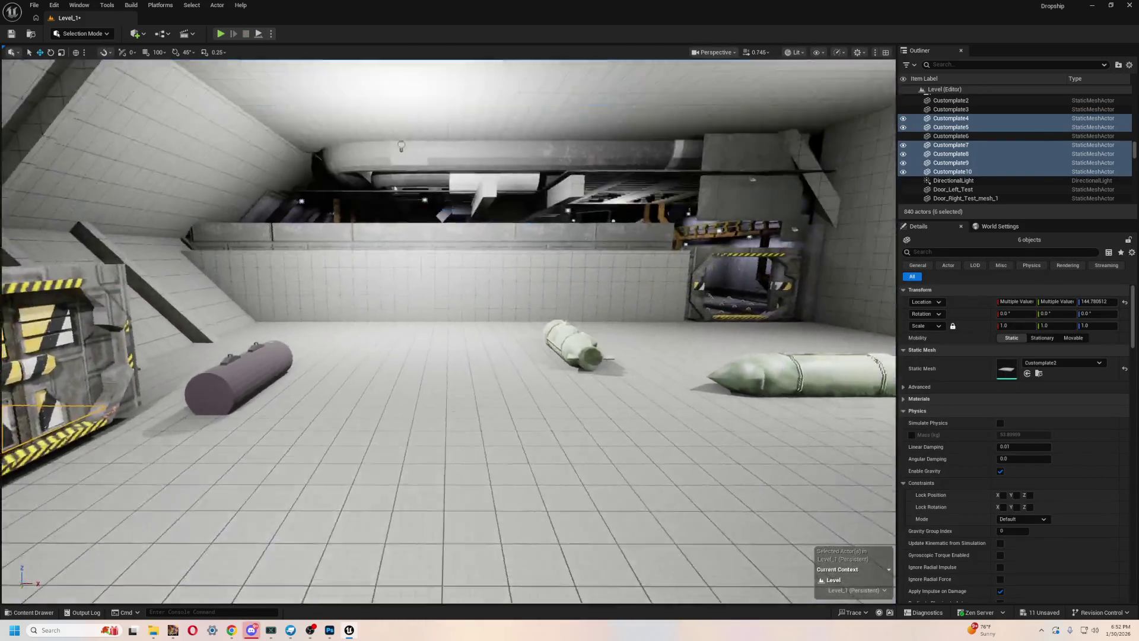
# - Raise floor plate BP_FloorPlate245, above the hazard-striped doorway, slightly
pyautogui.press('w')
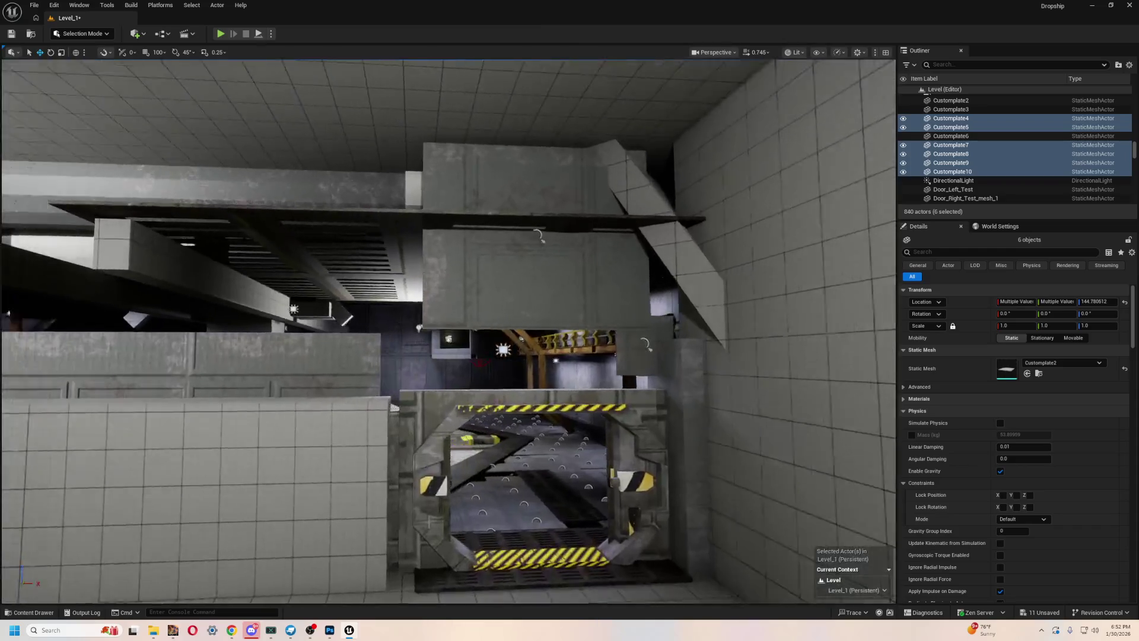
pyautogui.press('w')
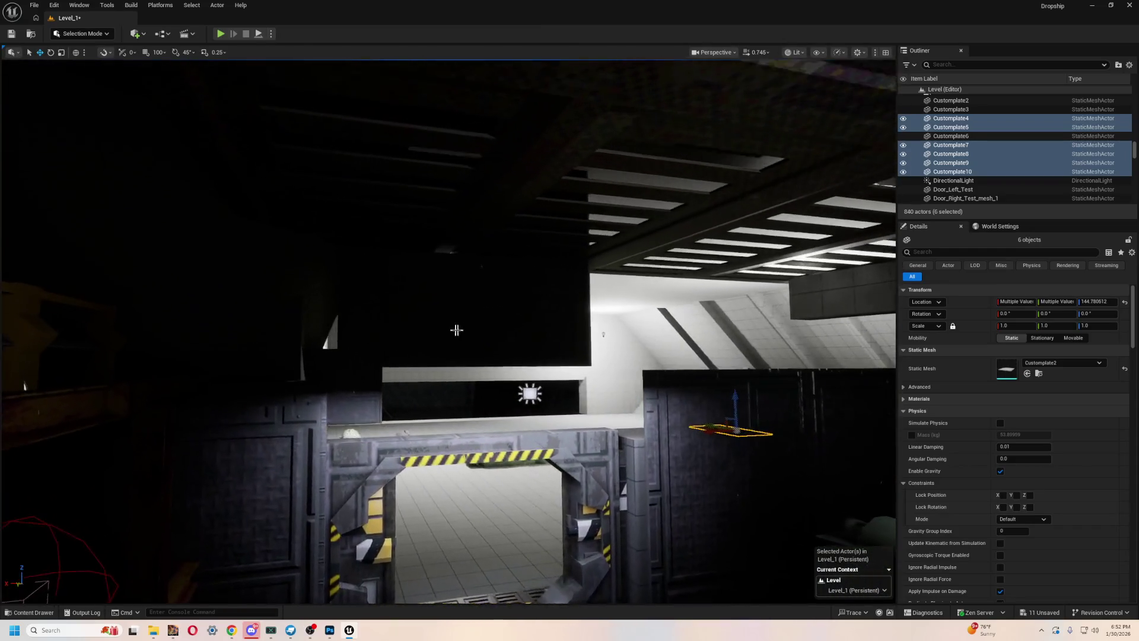
pyautogui.click(456, 330)
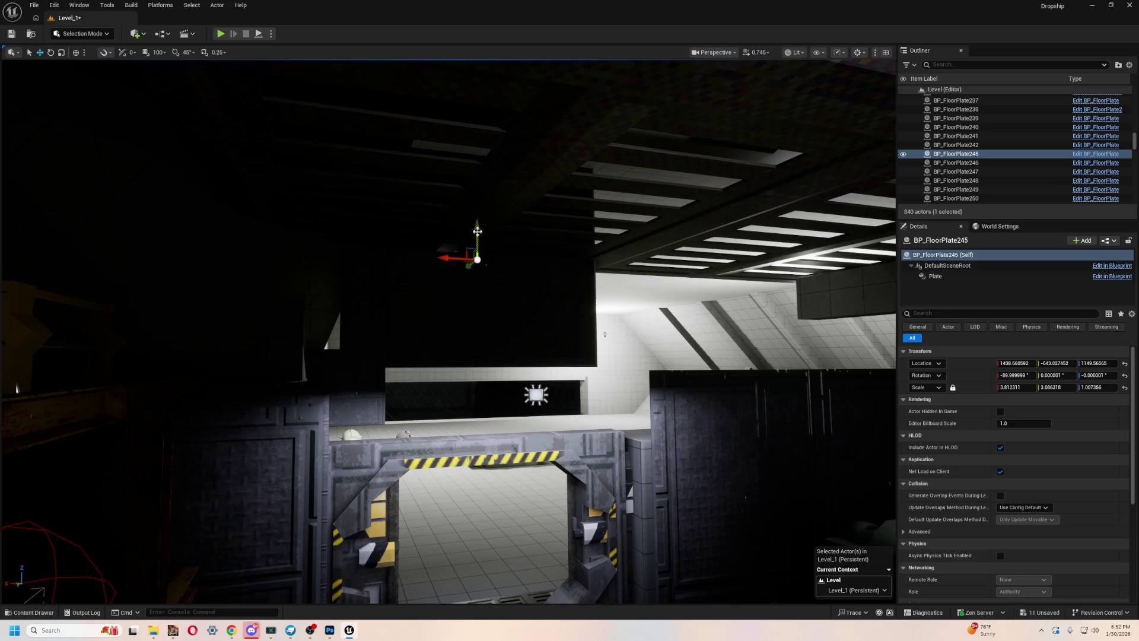
pyautogui.moveTo(469, 298); pyautogui.dragTo(430, 327)
pyautogui.press('f')
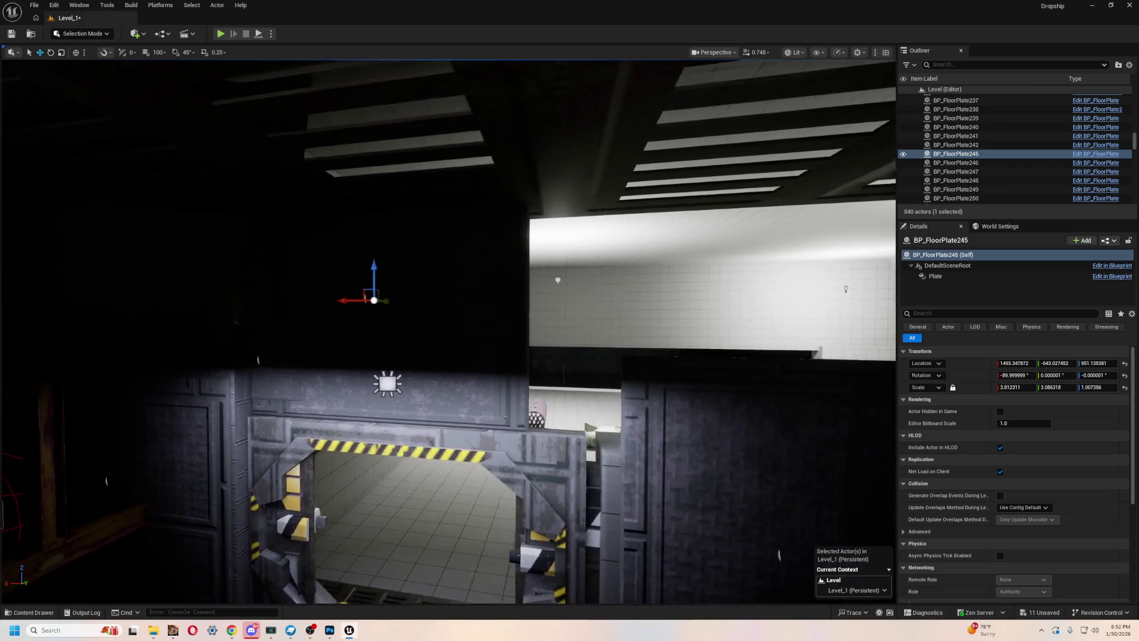
# - Duplicate the floor plate and slide the copy along the wall to close the gap
pyautogui.hotkey('ctrl', 'd')
pyautogui.moveTo(352, 299)
pyautogui.mouseDown()
pyautogui.moveTo(694, 303)
pyautogui.moveTo(681, 305)
pyautogui.mouseUp()
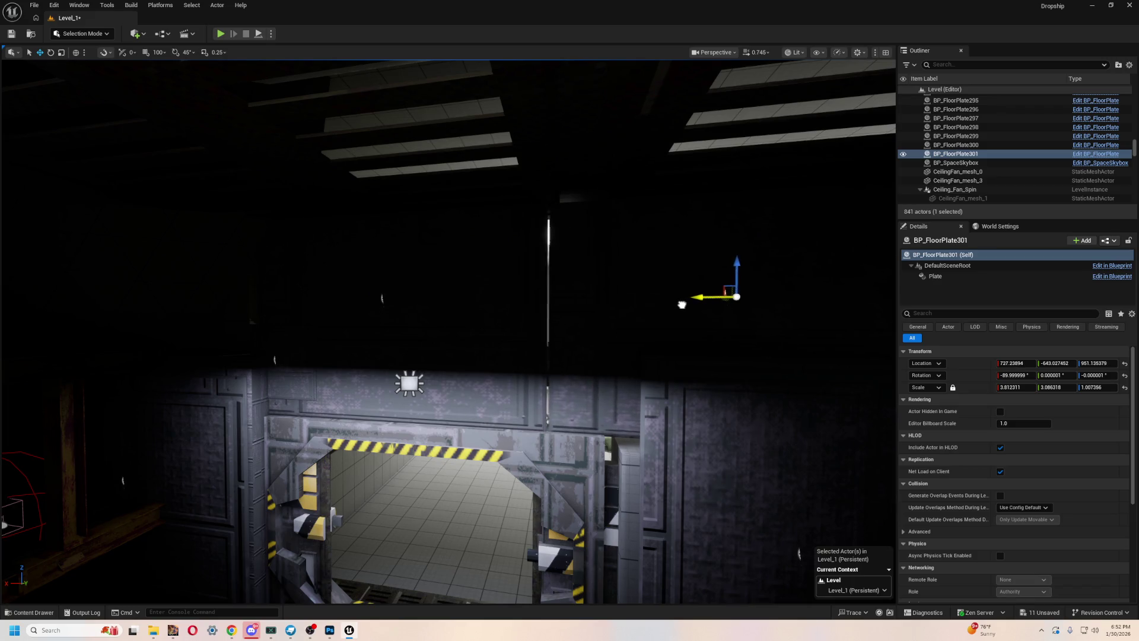
pyautogui.press('f')
pyautogui.scroll(8, 589, 254)
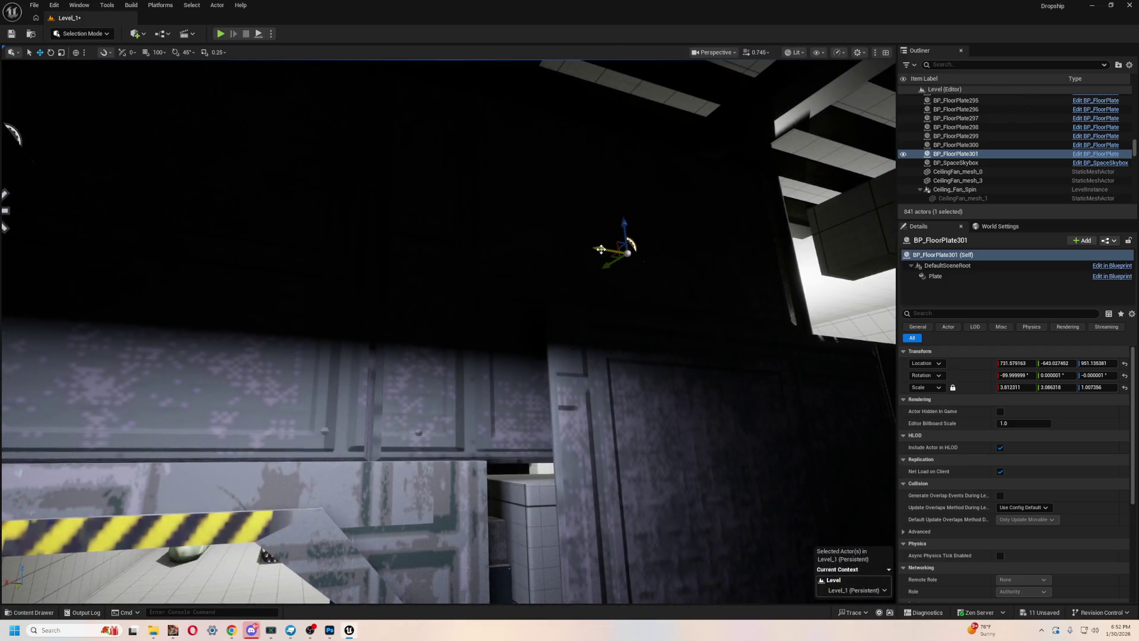
pyautogui.moveTo(602, 249)
pyautogui.mouseDown()
pyautogui.moveTo(611, 201)
pyautogui.moveTo(611, 279)
pyautogui.mouseUp()
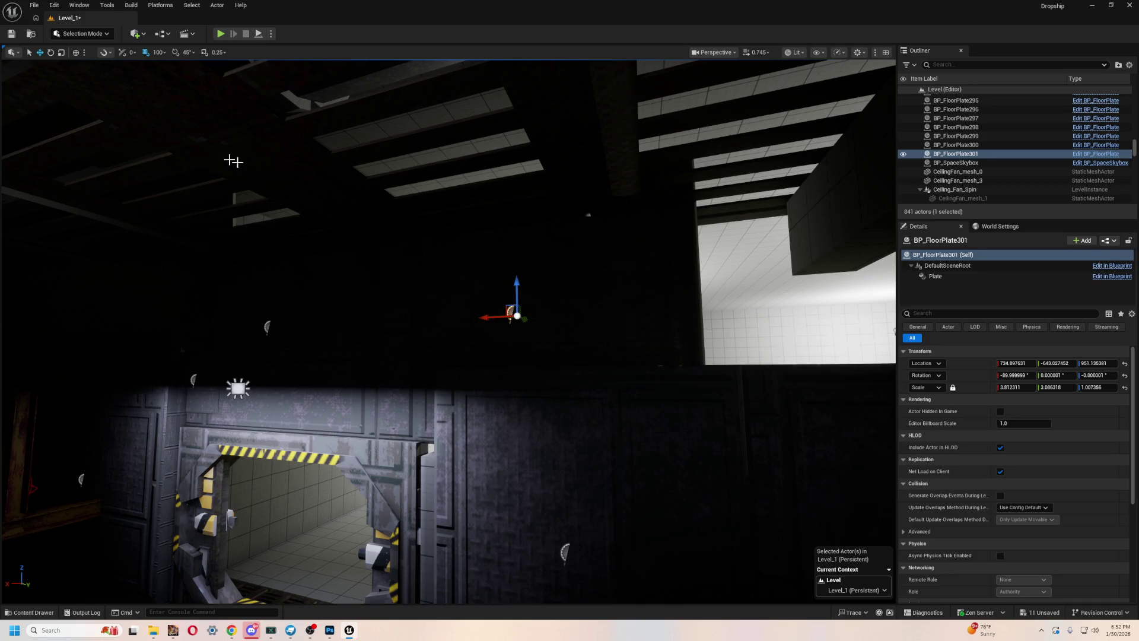
# - Add two more plate copies along X, ending with BP_FloorPlate305 at X -2311.868261
pyautogui.hotkey('ctrl', 'd')
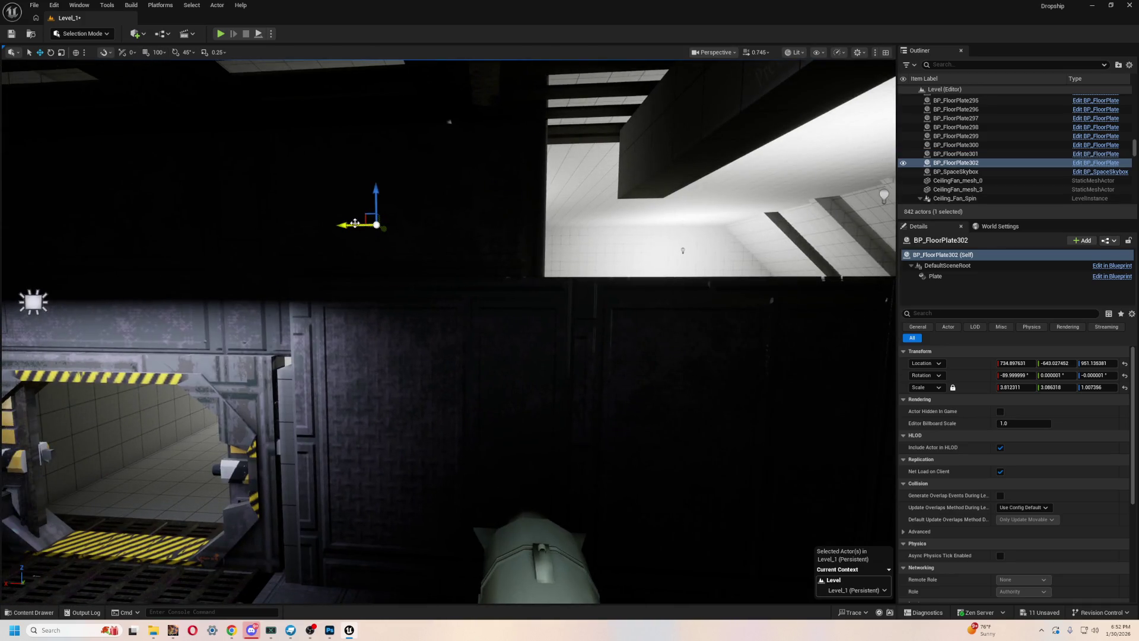
pyautogui.moveTo(343, 223)
pyautogui.mouseDown()
pyautogui.moveTo(701, 215)
pyautogui.moveTo(665, 250)
pyautogui.moveTo(640, 300)
pyautogui.moveTo(618, 255)
pyautogui.moveTo(629, 195)
pyautogui.moveTo(695, 172)
pyautogui.moveTo(706, 154)
pyautogui.moveTo(641, 196)
pyautogui.moveTo(277, 253)
pyautogui.moveTo(539, 249)
pyautogui.moveTo(522, 250)
pyautogui.moveTo(498, 279)
pyautogui.moveTo(539, 259)
pyautogui.mouseUp()
pyautogui.hotkey('ctrl', 'd')
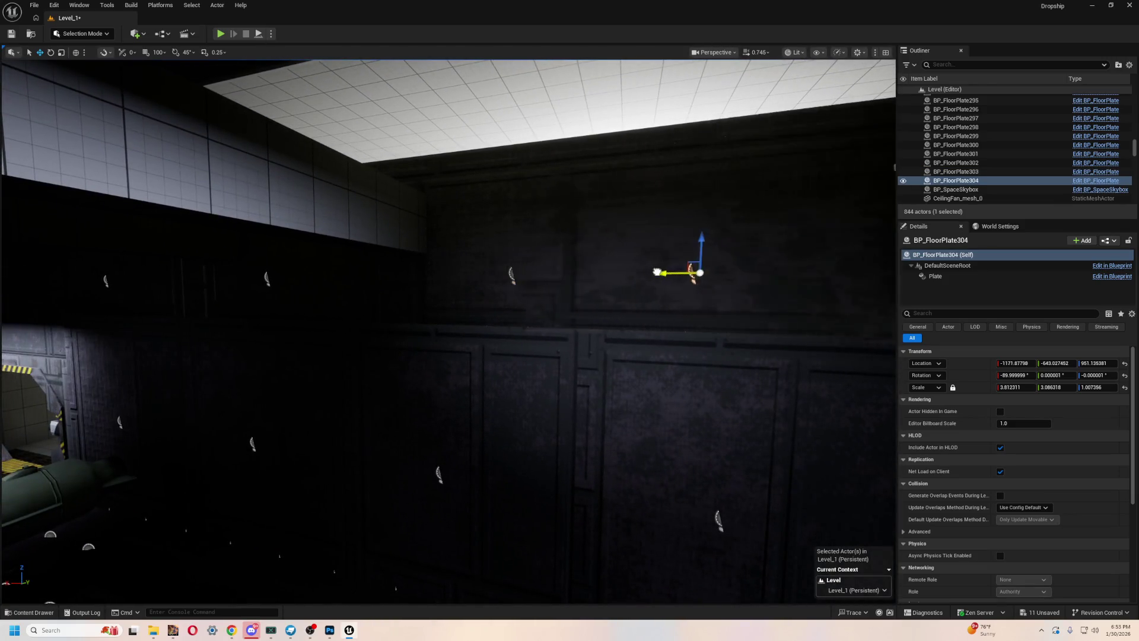
pyautogui.moveTo(726, 267); pyautogui.dragTo(587, 269)
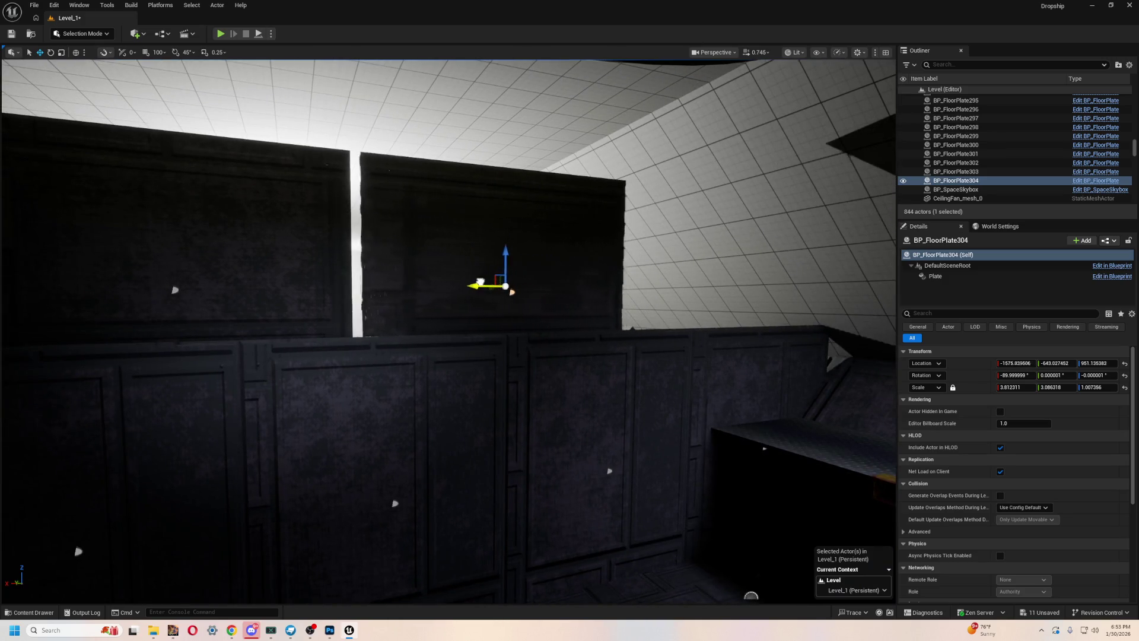
pyautogui.moveTo(586, 269)
pyautogui.mouseDown()
pyautogui.moveTo(534, 267)
pyautogui.moveTo(522, 249)
pyautogui.moveTo(562, 326)
pyautogui.moveTo(526, 344)
pyautogui.moveTo(623, 339)
pyautogui.mouseUp()
pyautogui.click(562, 325)
pyautogui.click(534, 340)
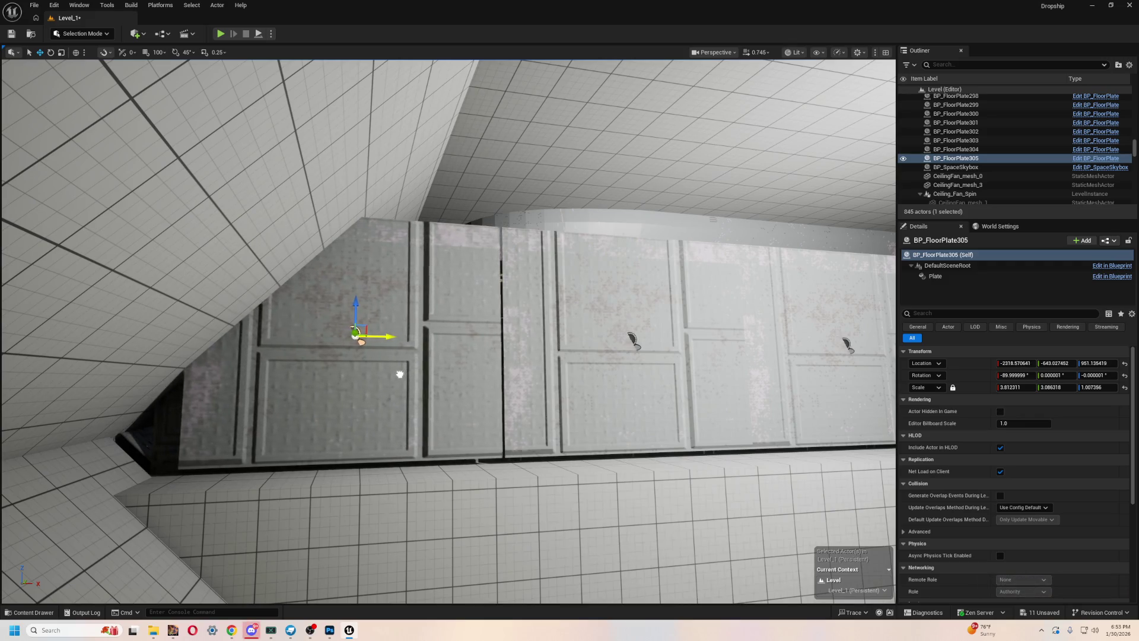
pyautogui.moveTo(402, 372)
pyautogui.mouseDown()
pyautogui.moveTo(406, 333)
pyautogui.moveTo(416, 368)
pyautogui.moveTo(415, 332)
pyautogui.moveTo(428, 361)
pyautogui.moveTo(425, 339)
pyautogui.moveTo(416, 368)
pyautogui.moveTo(415, 338)
pyautogui.moveTo(399, 366)
pyautogui.mouseUp()
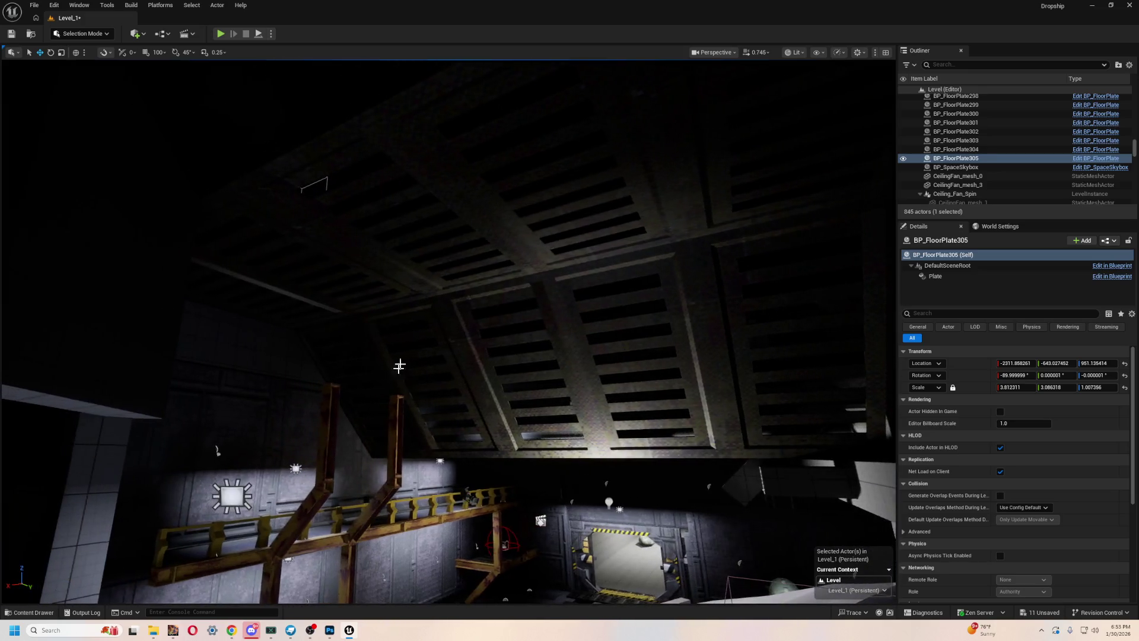
pyautogui.click(502, 226)
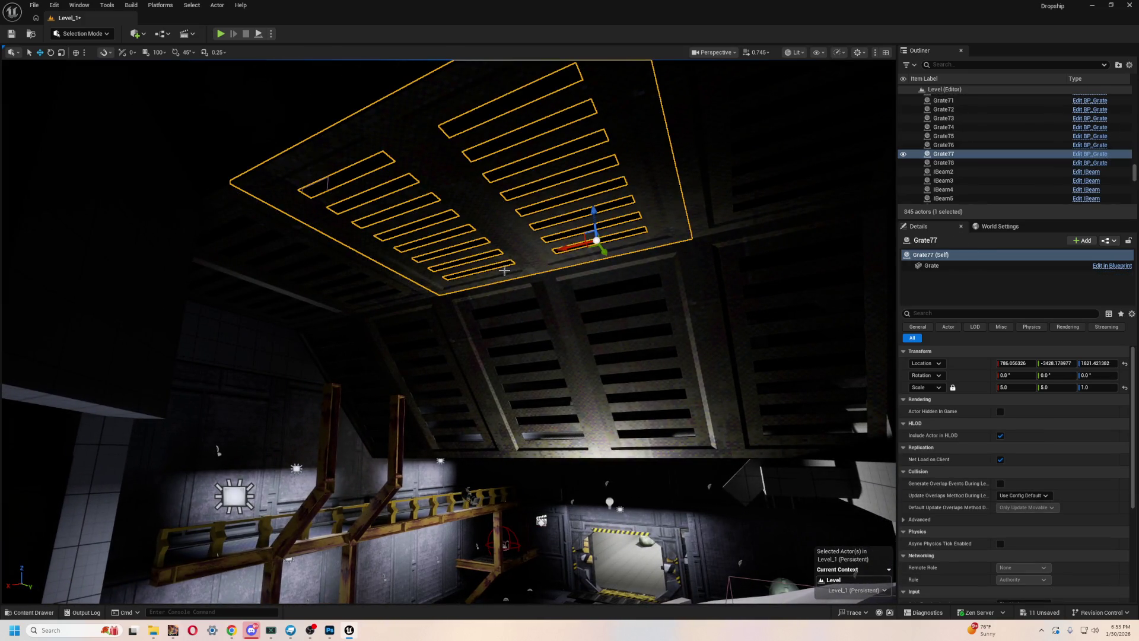
pyautogui.moveTo(547, 258)
pyautogui.mouseDown()
pyautogui.moveTo(451, 297)
pyautogui.moveTo(473, 332)
pyautogui.moveTo(473, 362)
pyautogui.moveTo(463, 356)
pyautogui.moveTo(451, 380)
pyautogui.moveTo(430, 311)
pyautogui.moveTo(403, 380)
pyautogui.moveTo(368, 374)
pyautogui.moveTo(238, 178)
pyautogui.moveTo(193, 83)
pyautogui.mouseUp()
pyautogui.click(488, 287)
pyautogui.click(473, 306)
pyautogui.click(222, 34)
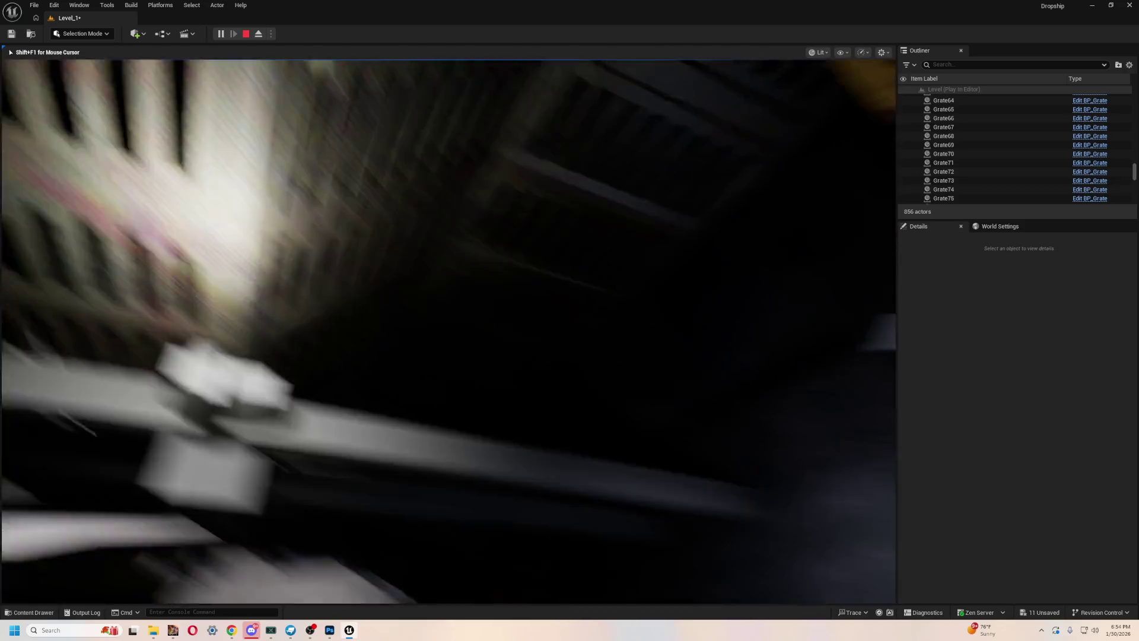
pyautogui.press('Escape')
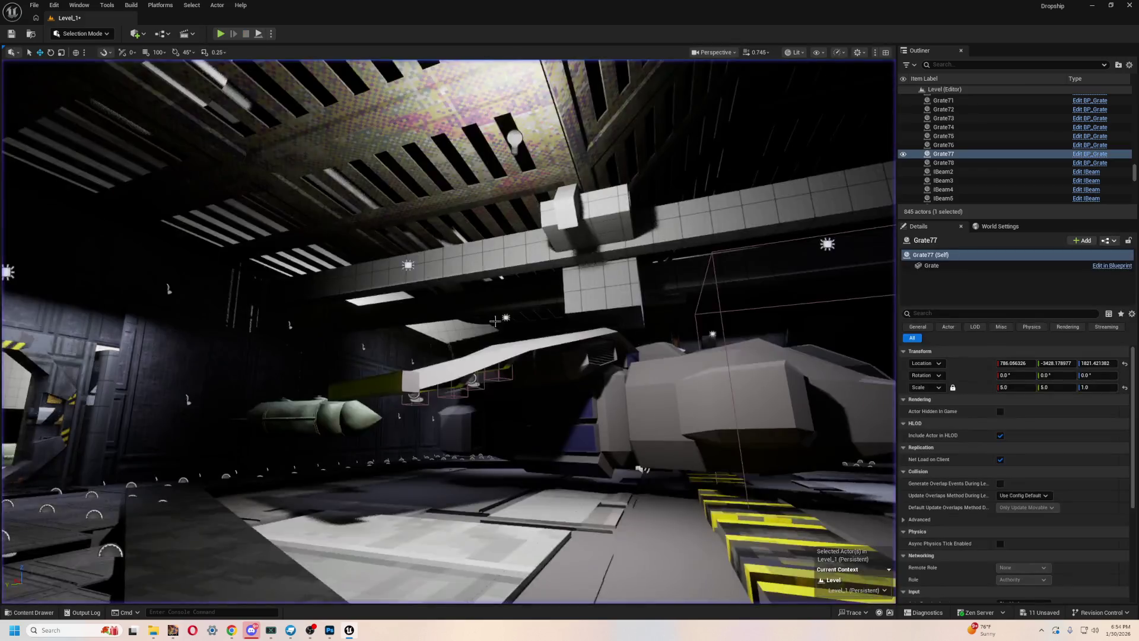
# - Move PointLight12 up along Z to 2601.651288, near the hangar ceiling above the dropship
pyautogui.click(441, 341)
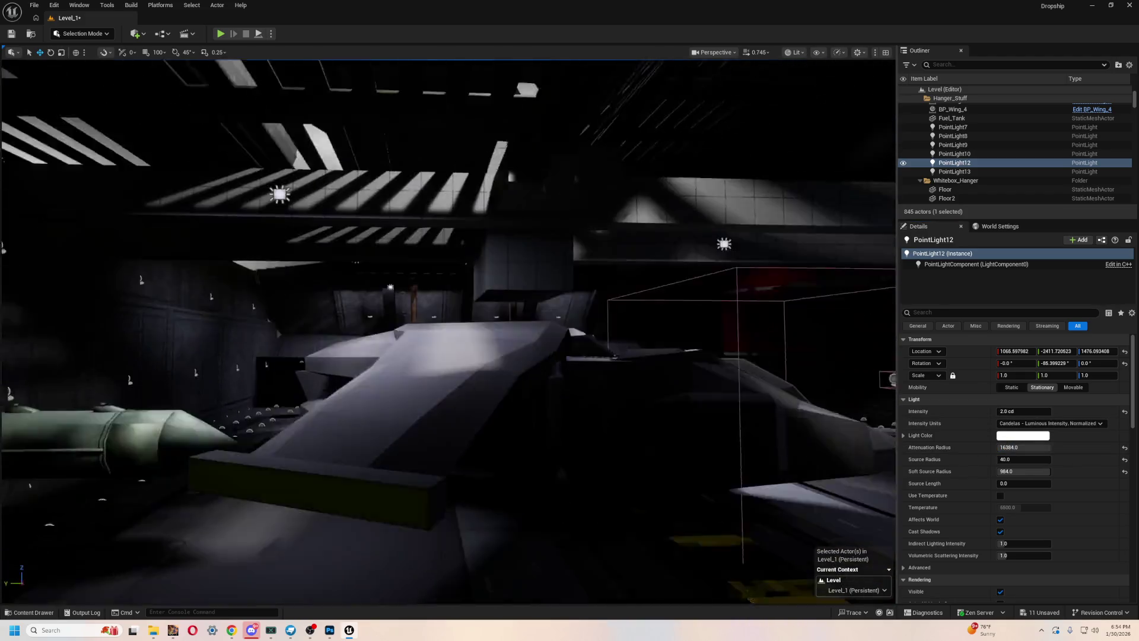
pyautogui.press('f')
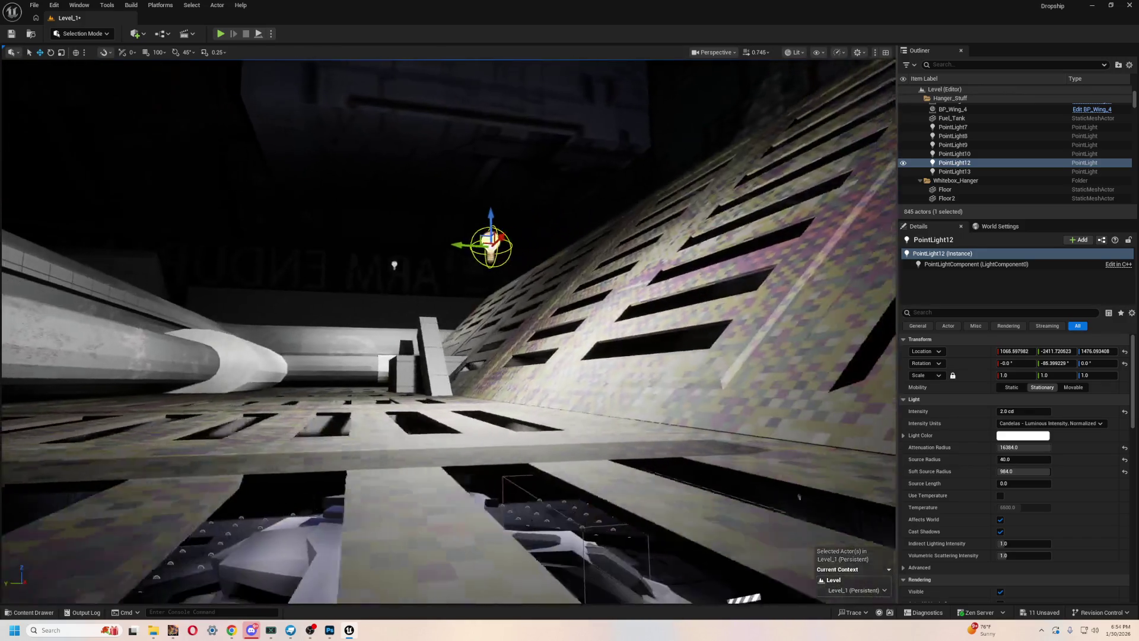
pyautogui.press('f')
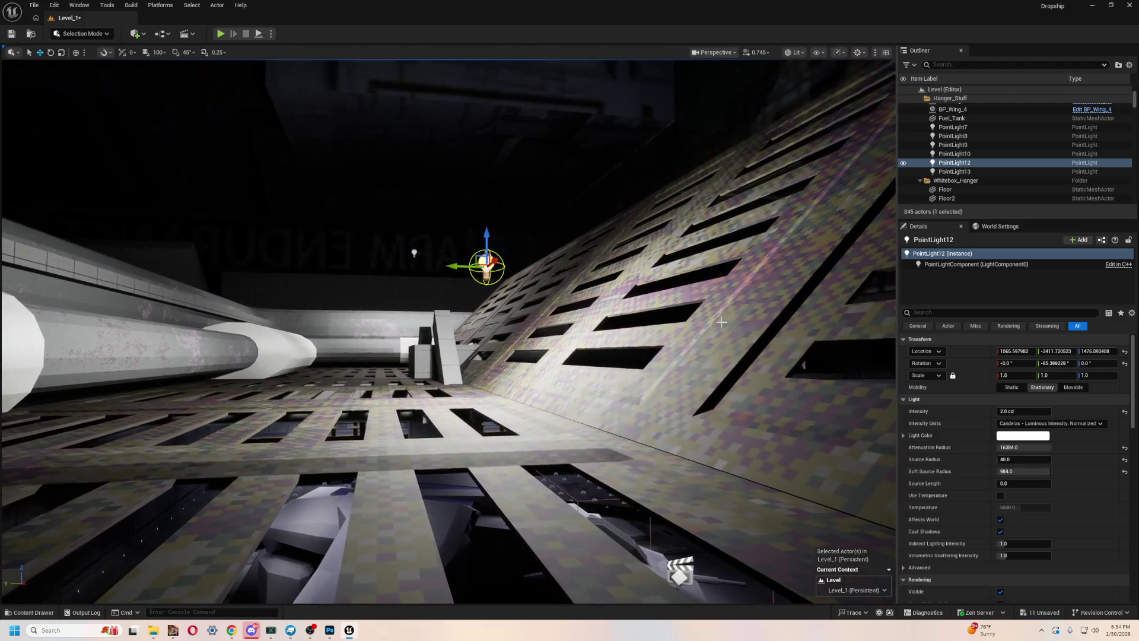
pyautogui.moveTo(468, 208); pyautogui.dragTo(468, 208)
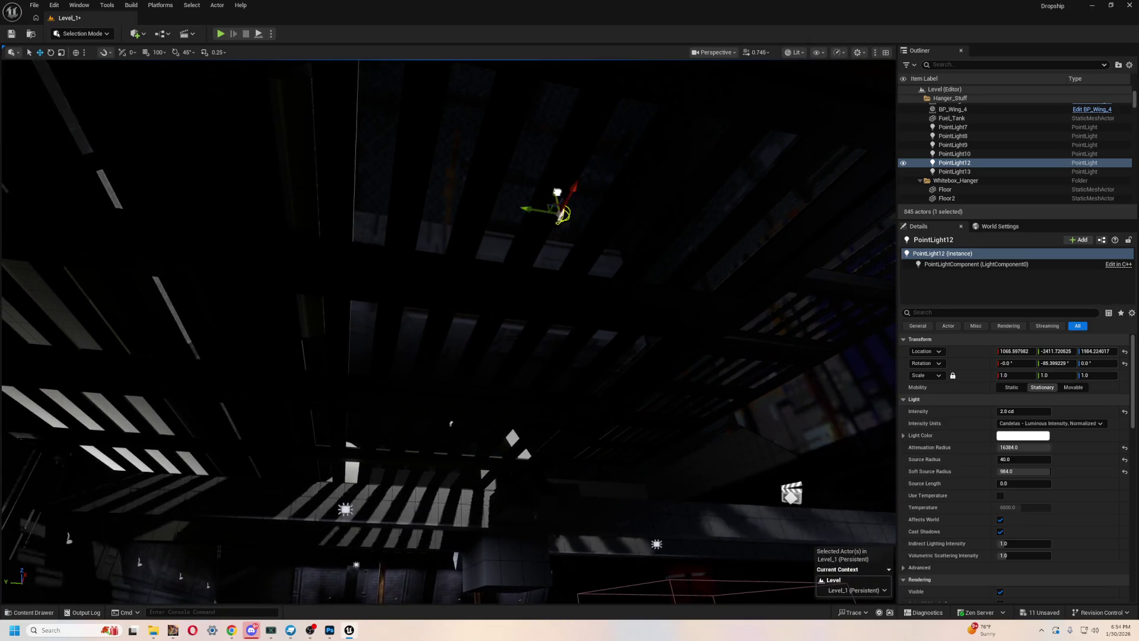
pyautogui.moveTo(469, 207); pyautogui.dragTo(469, 208)
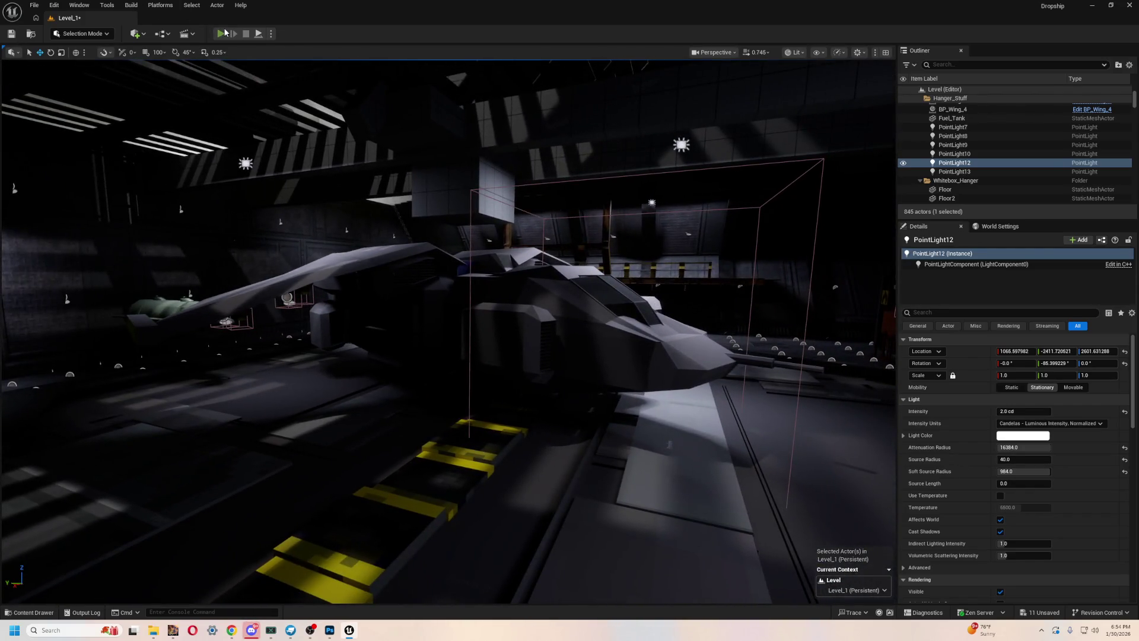
pyautogui.click(223, 34)
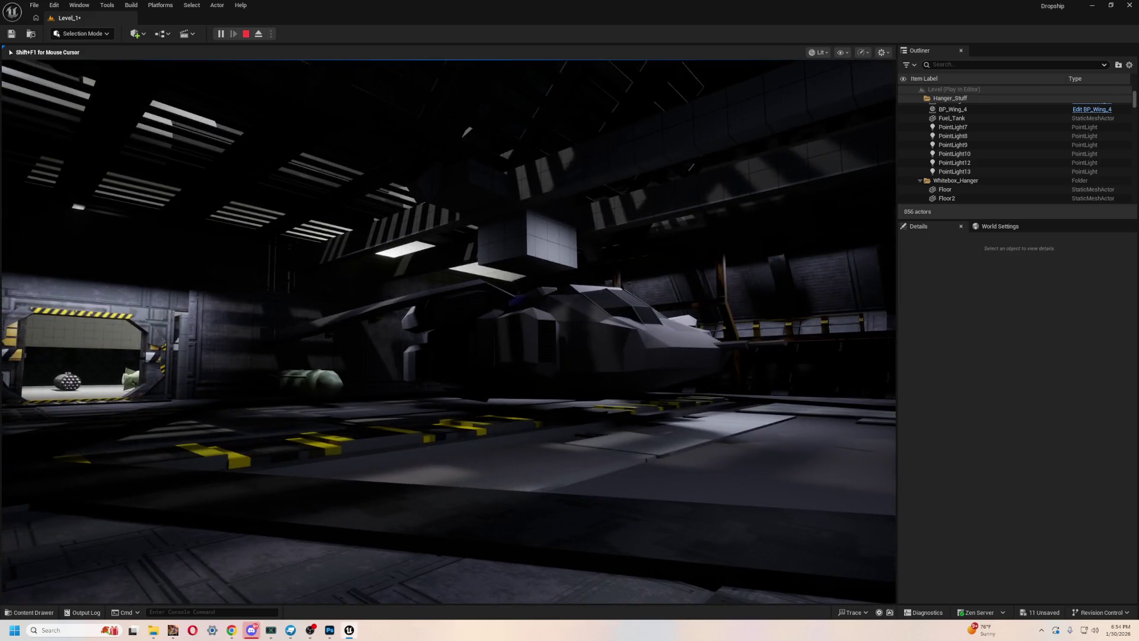
pyautogui.press('w')
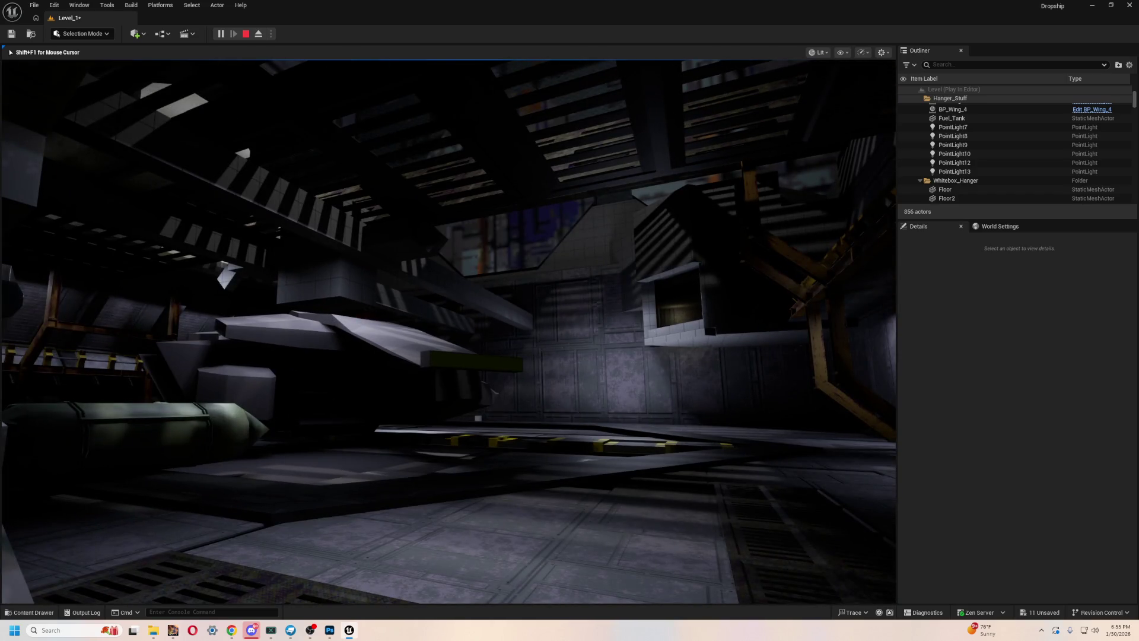
pyautogui.press('Escape')
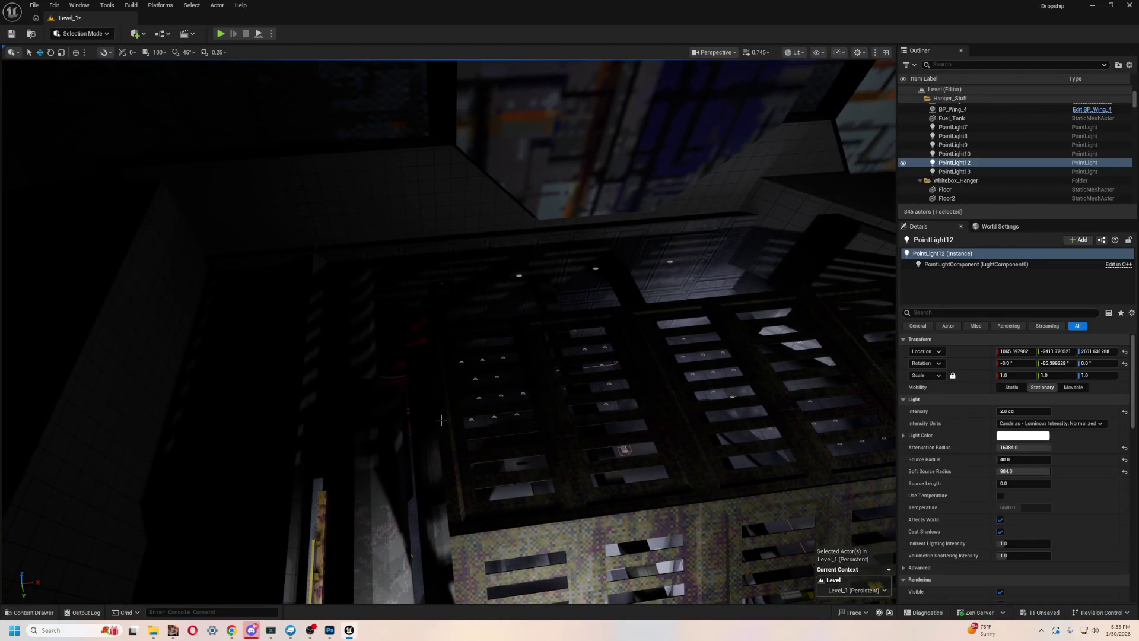
# - Copy ceiling grate Grate75 and move the copy over along Y
pyautogui.click(440, 420)
pyautogui.press('f')
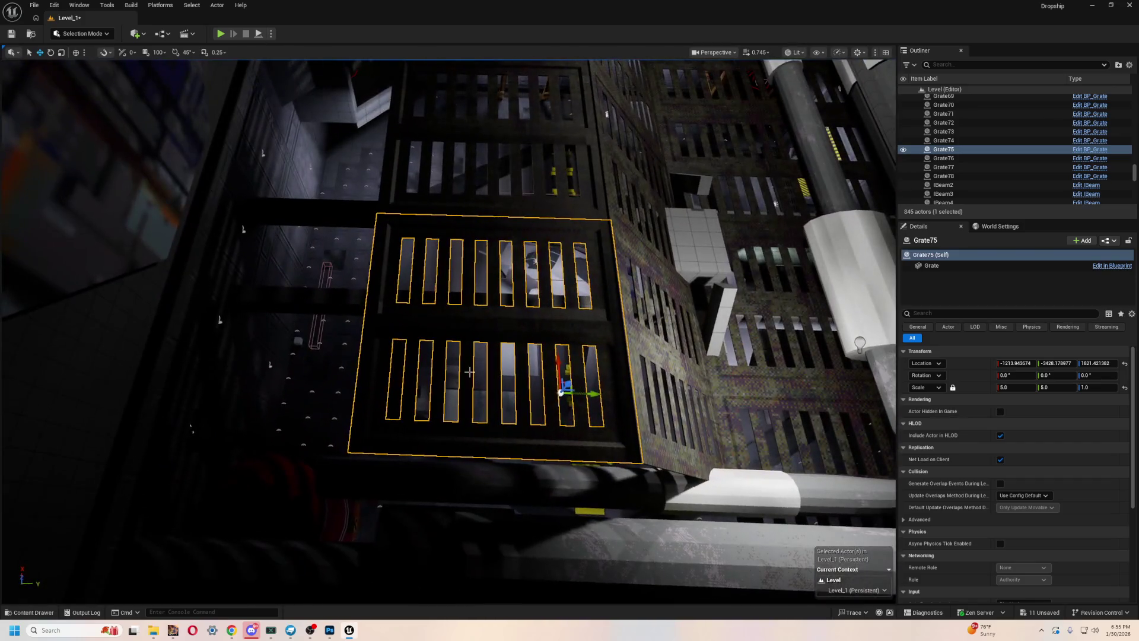
pyautogui.scroll(3, 469, 372)
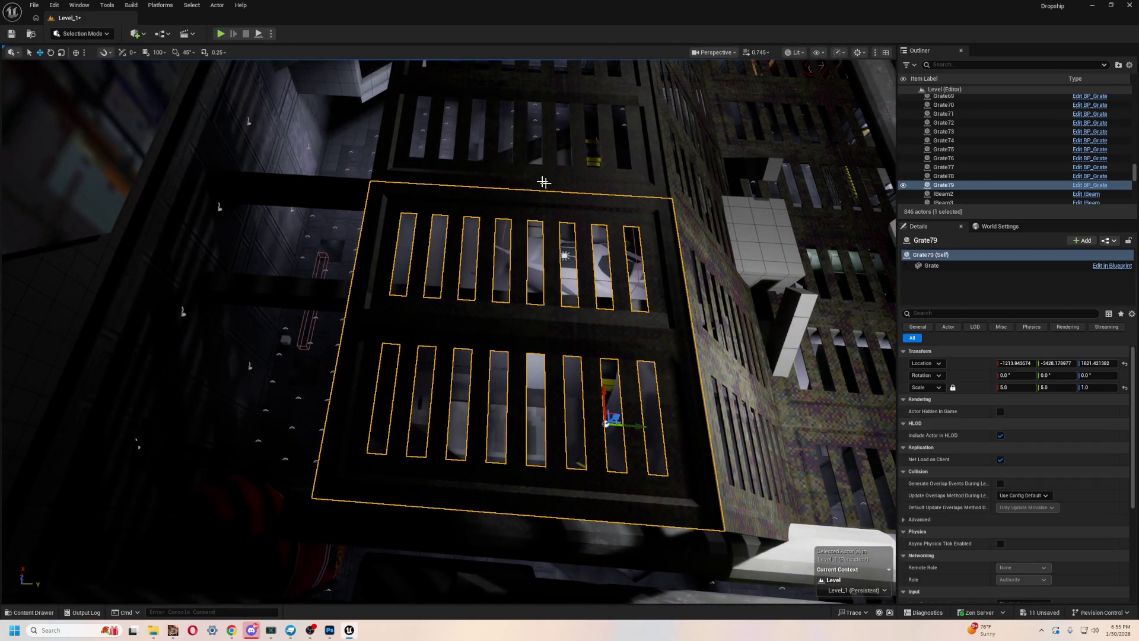
pyautogui.moveTo(639, 428)
pyautogui.mouseDown()
pyautogui.moveTo(420, 401)
pyautogui.moveTo(148, 394)
pyautogui.moveTo(261, 407)
pyautogui.mouseUp()
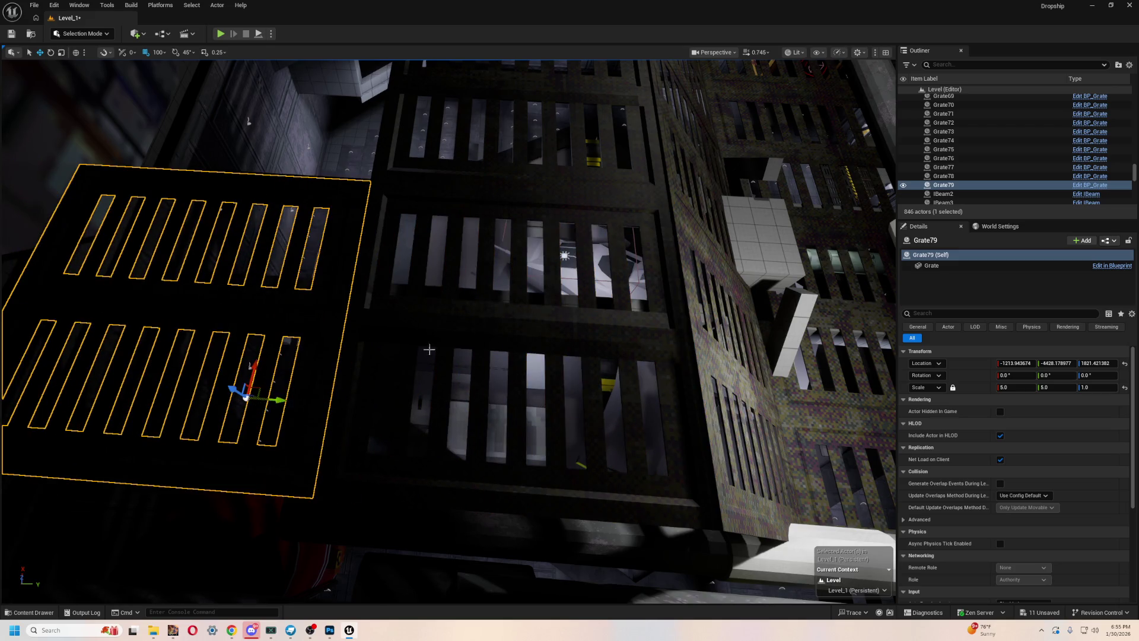
pyautogui.moveTo(429, 350); pyautogui.dragTo(407, 491)
# - Add two more grate copies along X, the last 1000 units over, and start a play-test
pyautogui.hotkey('ctrl', 'd')
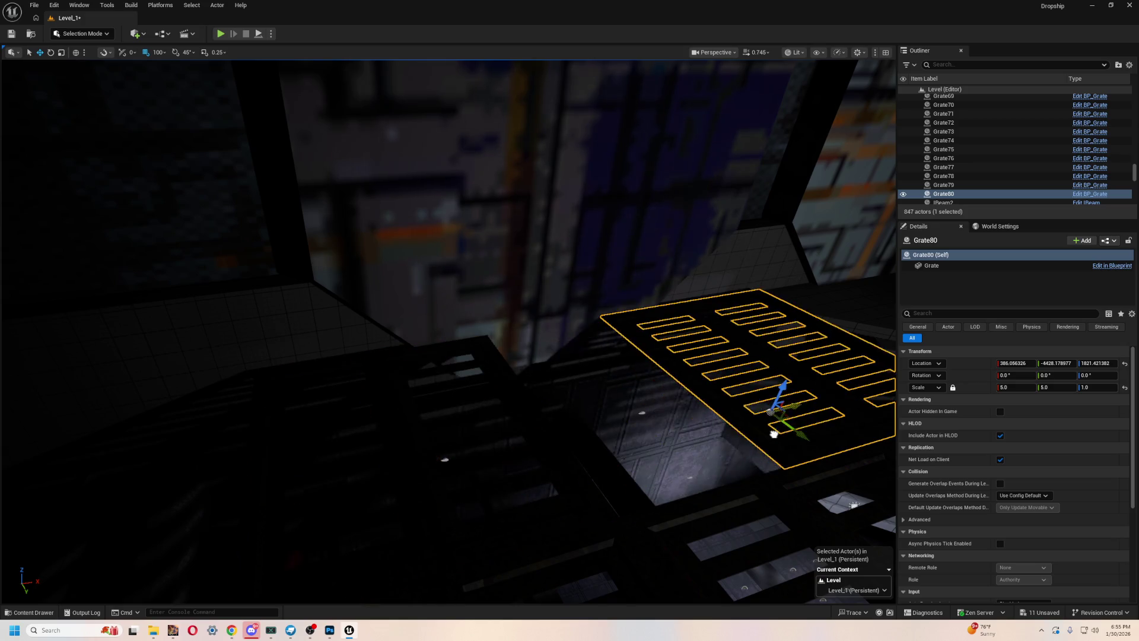
pyautogui.moveTo(665, 464); pyautogui.dragTo(653, 467)
pyautogui.hotkey('ctrl', 'd')
pyautogui.moveTo(164, 293); pyautogui.dragTo(508, 272)
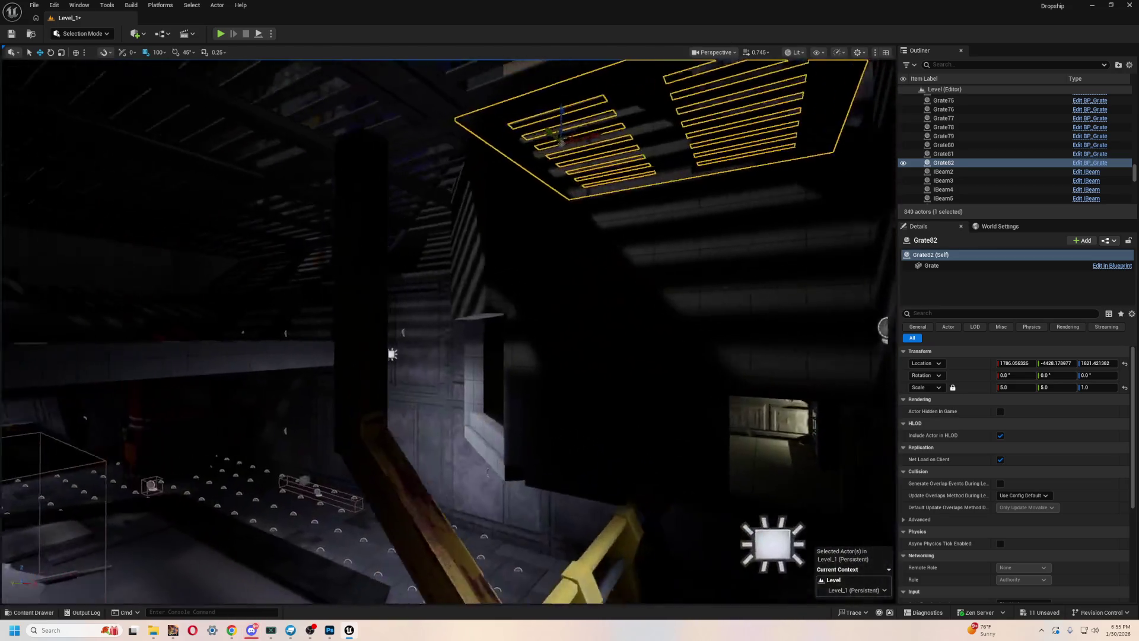
pyautogui.click(219, 35)
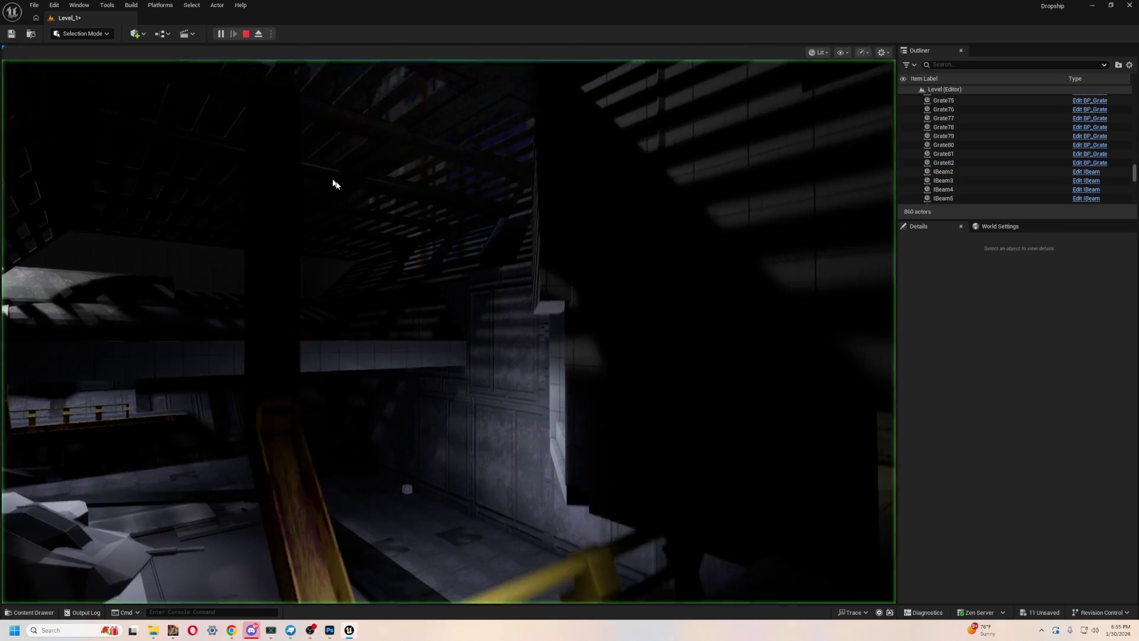